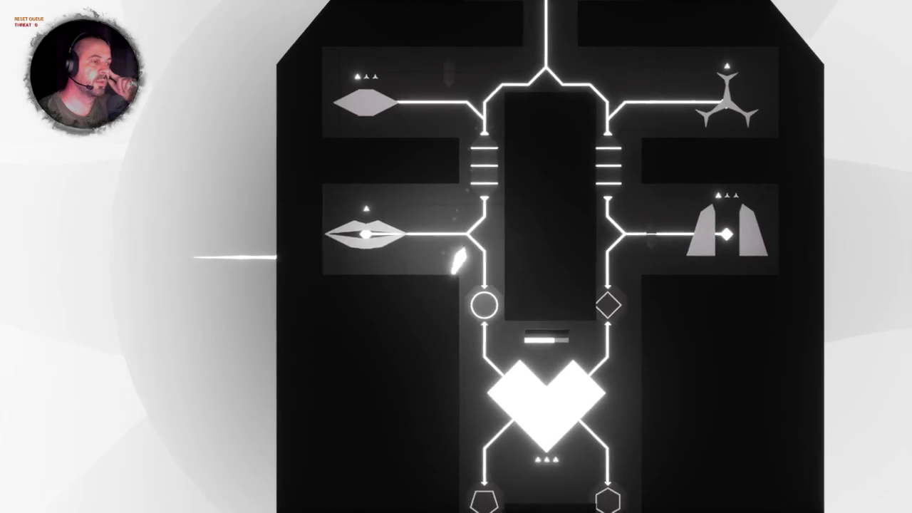
- Steer the ship through the heart, circle, diamond and pentagon nodes until the energy-signature dialogue appears
{"action": "key", "text": "Down"}
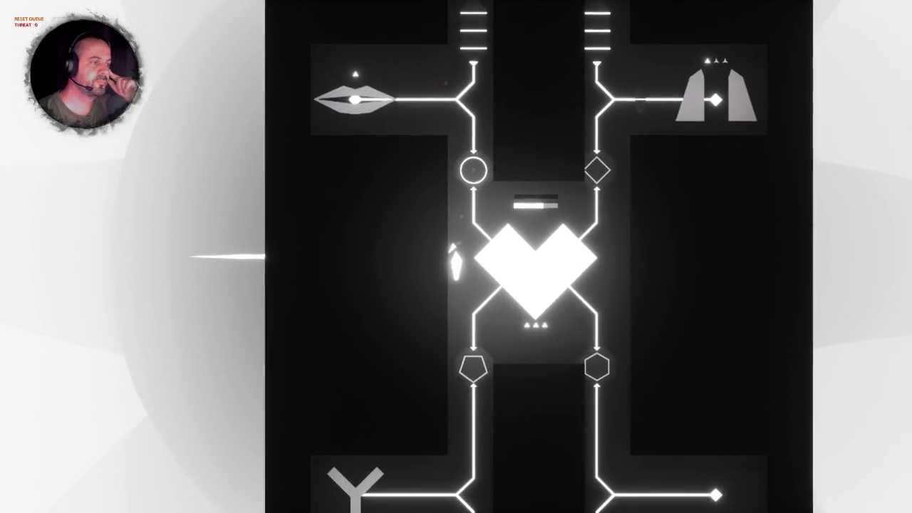
{"action": "key", "text": "Up"}
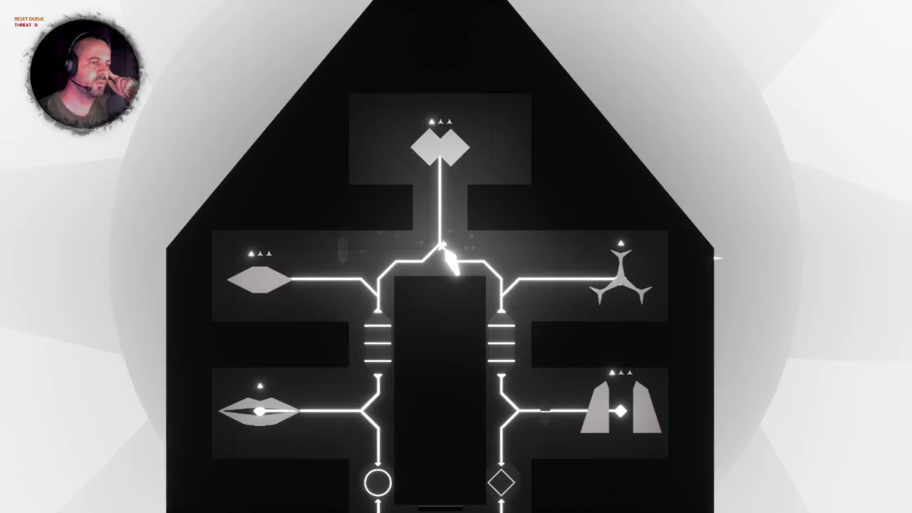
{"action": "key", "text": "Left"}
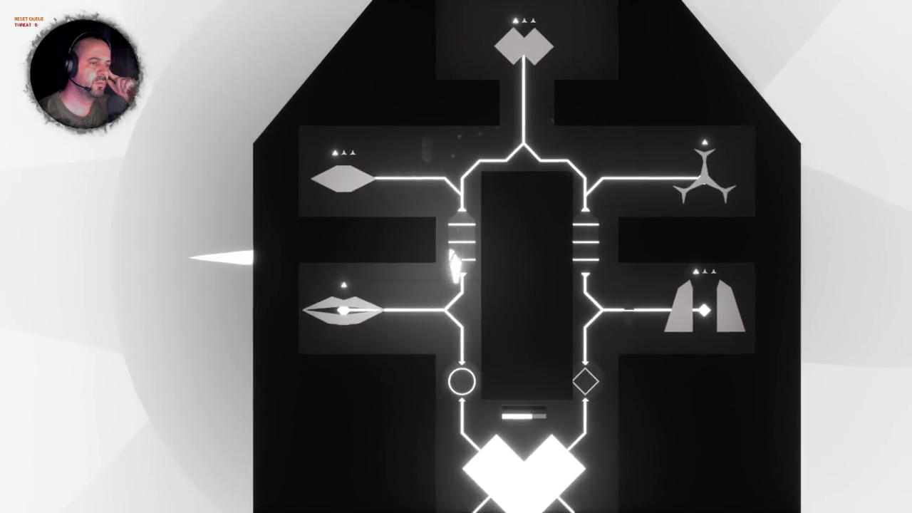
{"action": "key", "text": "Down"}
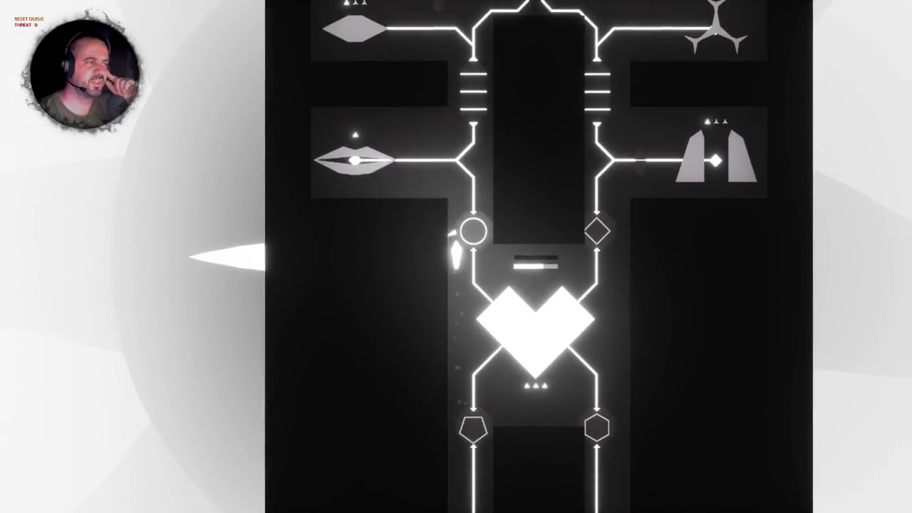
{"action": "key", "text": "Up"}
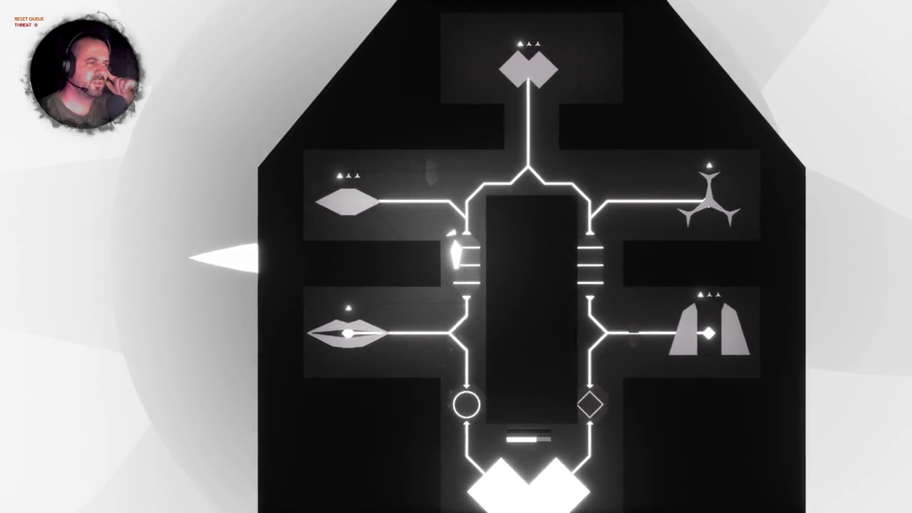
{"action": "key", "text": "Left"}
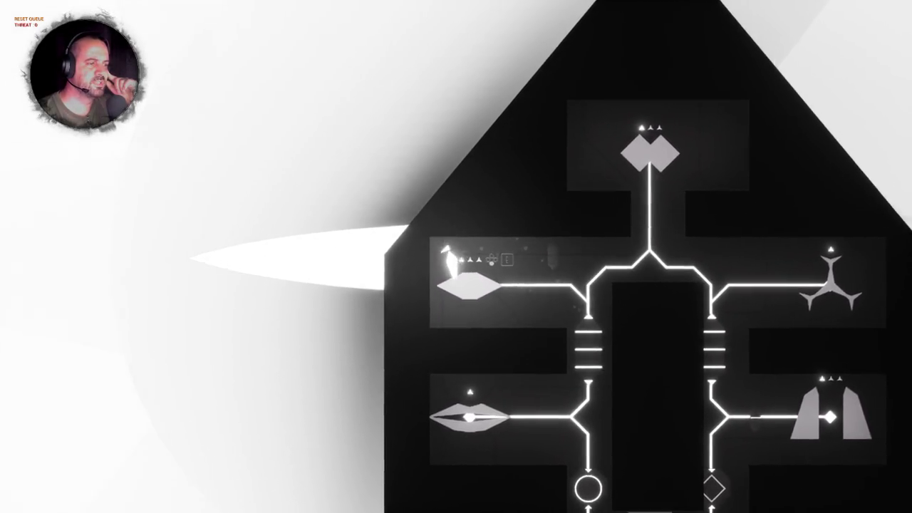
{"action": "key", "text": "Right"}
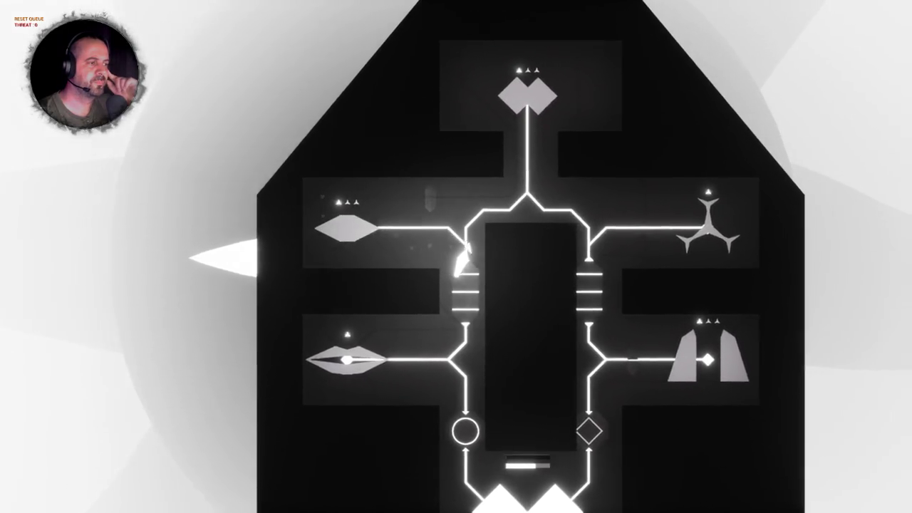
{"action": "key", "text": "Down"}
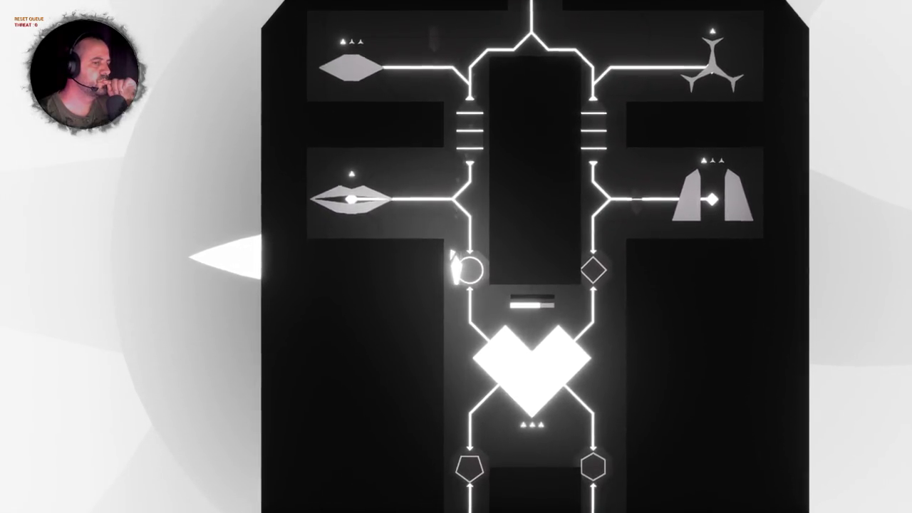
{"action": "key", "text": "Down"}
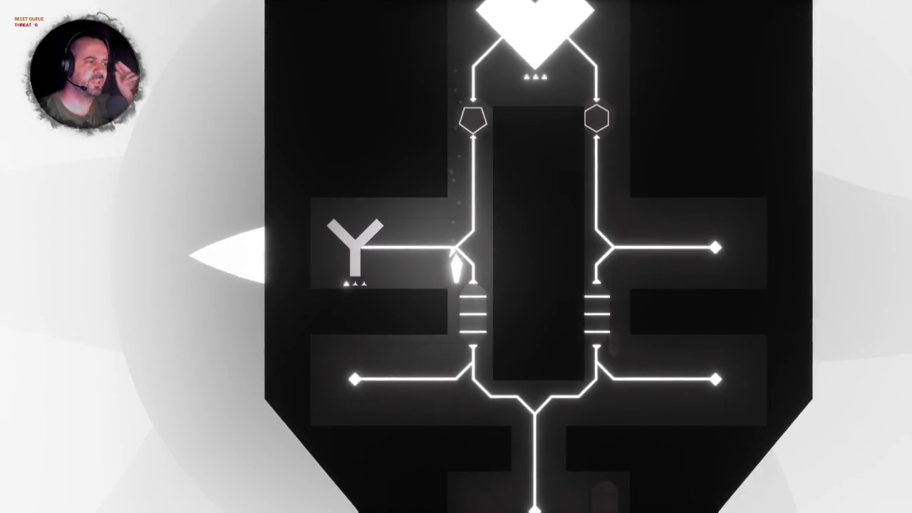
{"action": "key", "text": "Up"}
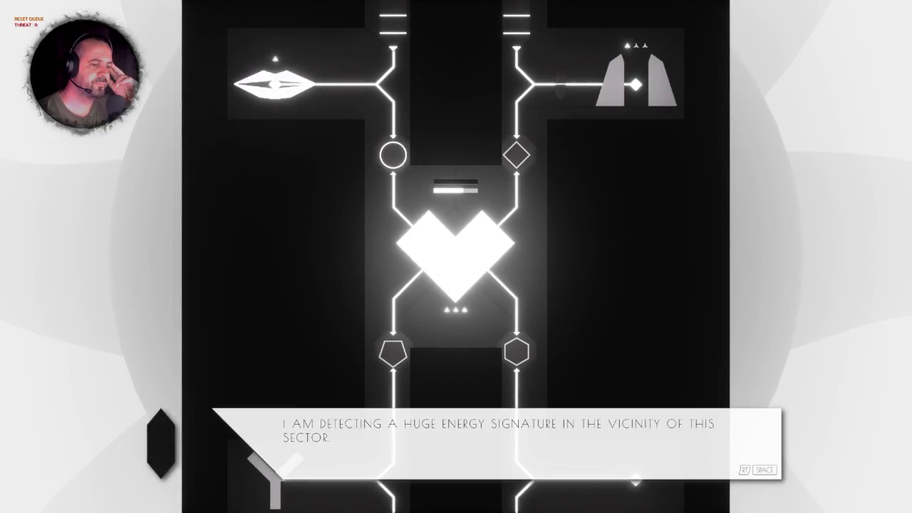
- Advance through the energy-signature dialogue lines and dismiss the dialogue box
{"action": "key", "text": "space"}
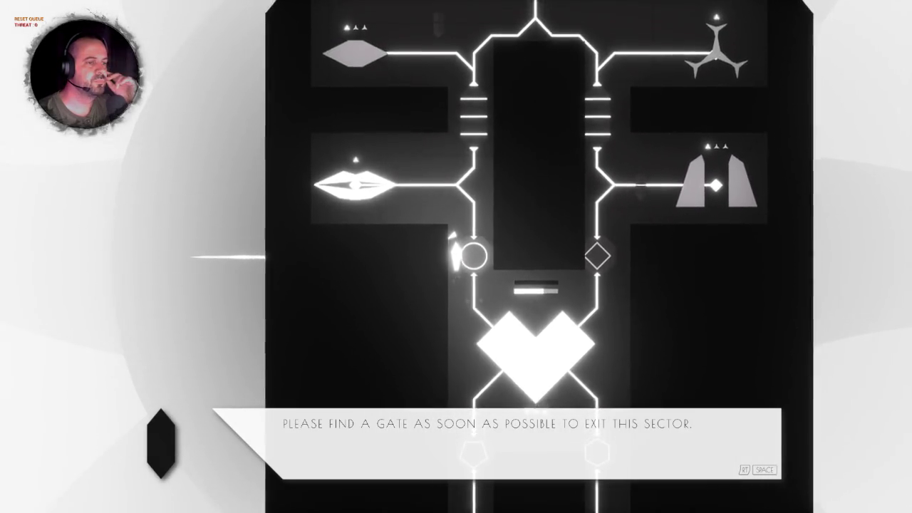
{"action": "key", "text": "space"}
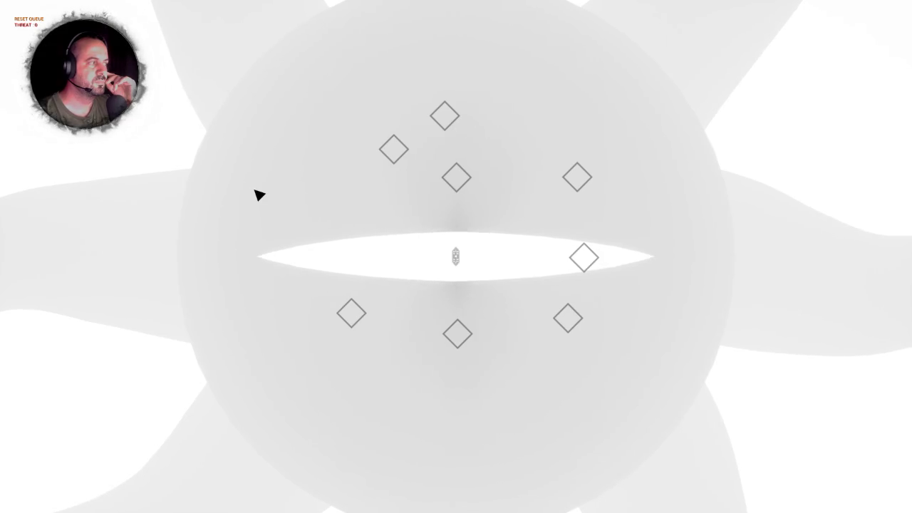
- Continue past the sector map, play through the Star Mother's farewell lines, and stop Play in Editor
{"action": "left_click", "coordinate": [259, 195]}
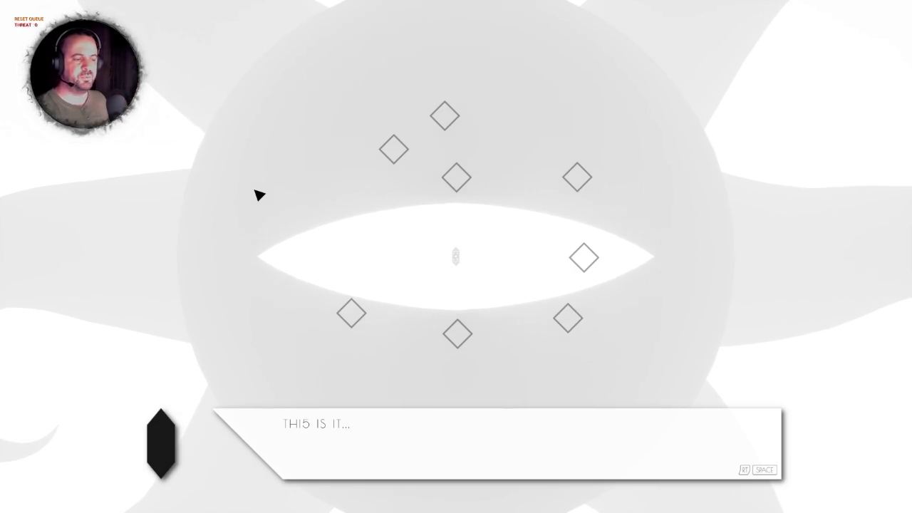
{"action": "key", "text": "space"}
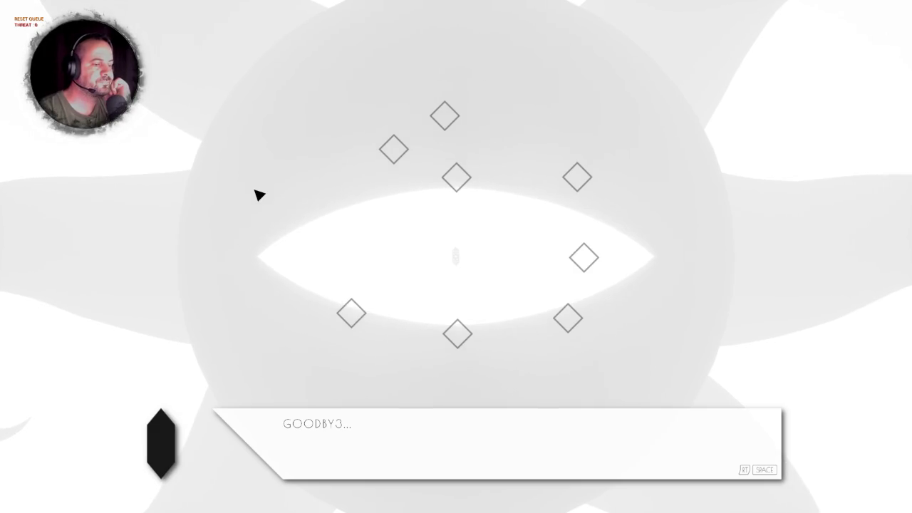
{"action": "key", "text": "space"}
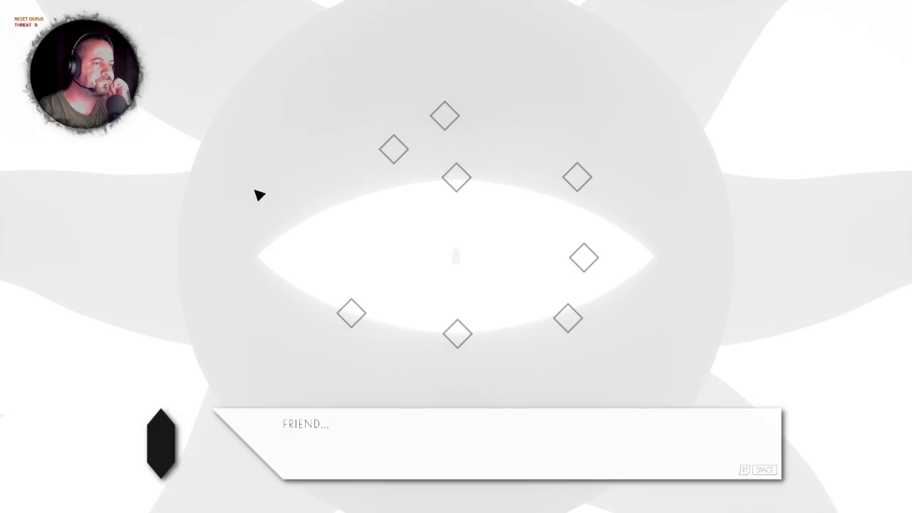
{"action": "key", "text": "Escape"}
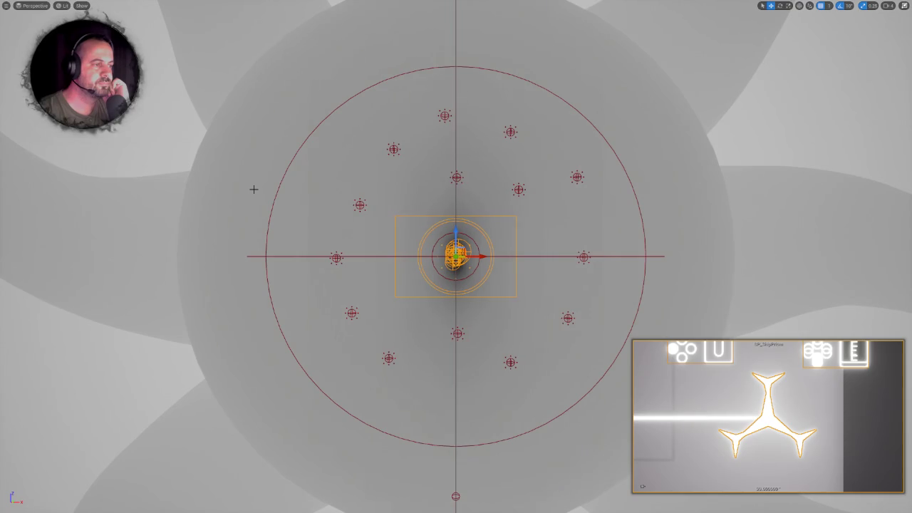
- Leave full-screen view and bring up the UI_Speech widget blueprint's Event Graph
{"action": "key", "text": "F11"}
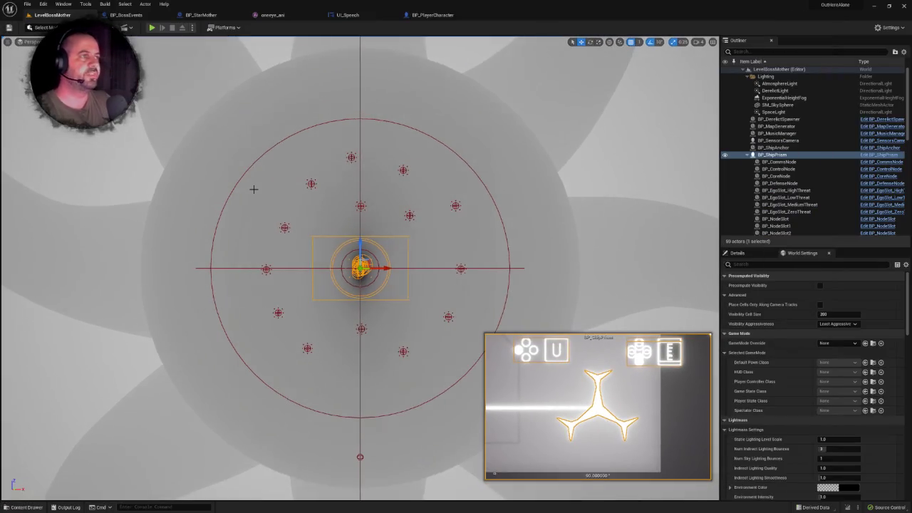
{"action": "left_click", "coordinate": [357, 15]}
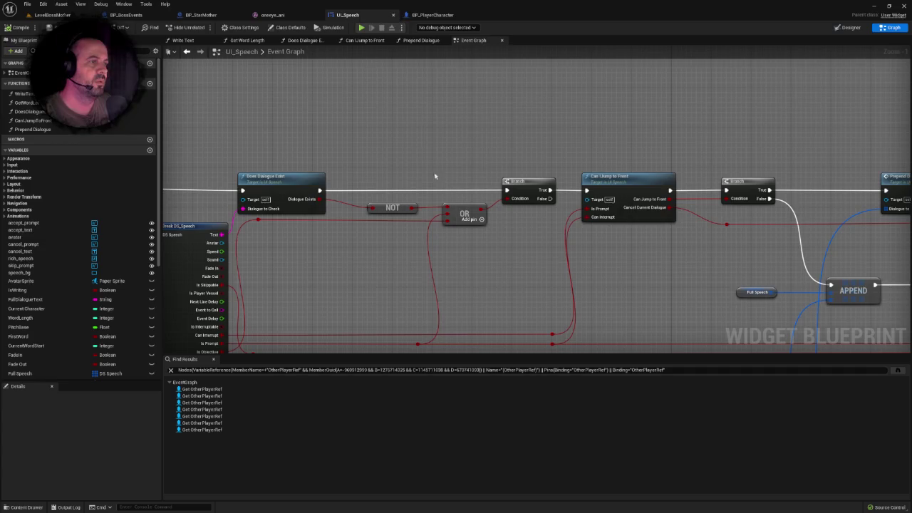
{"action": "left_click_drag", "start_coordinate": [445, 238], "coordinate": [464, 206]}
{"action": "right_click", "coordinate": [440, 225]}
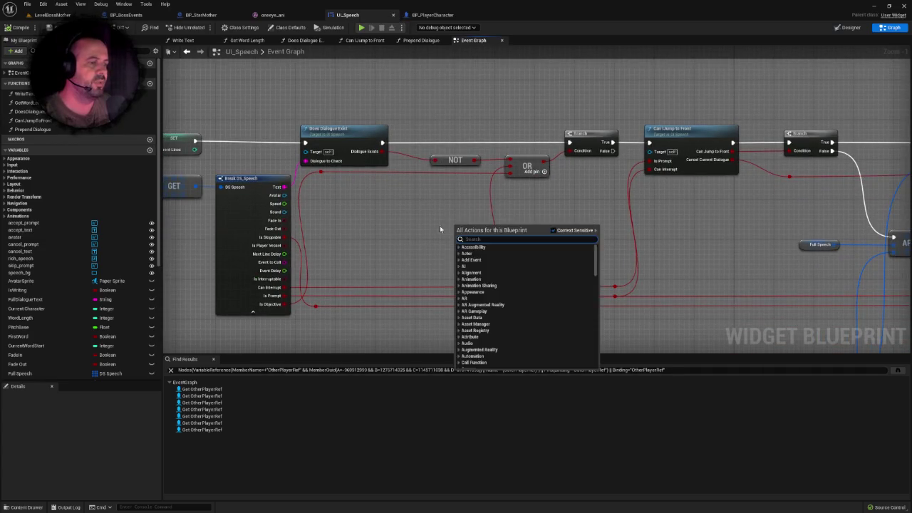
{"action": "left_click", "coordinate": [381, 279]}
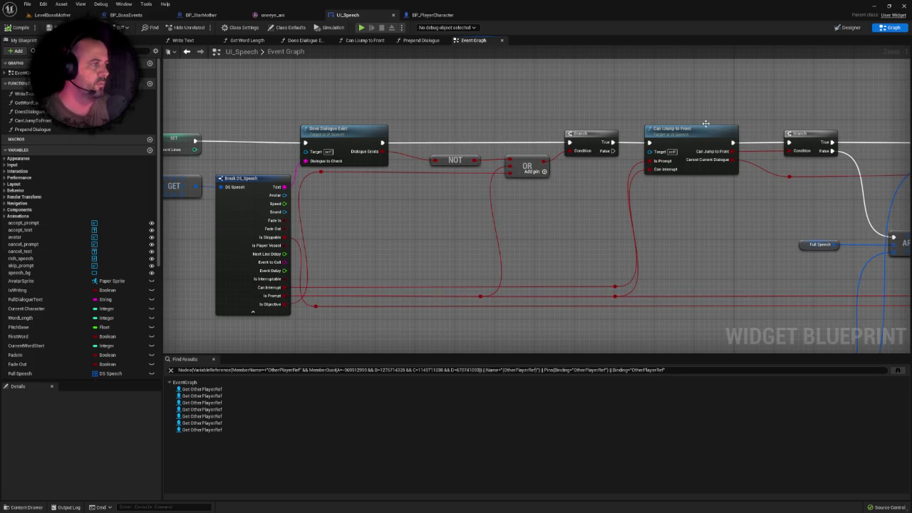
- Locate the Can Jump to Front node near APPEND and Prepend Dialogue, and open its function graph
{"action": "left_click_drag", "start_coordinate": [730, 193], "coordinate": [457, 216]}
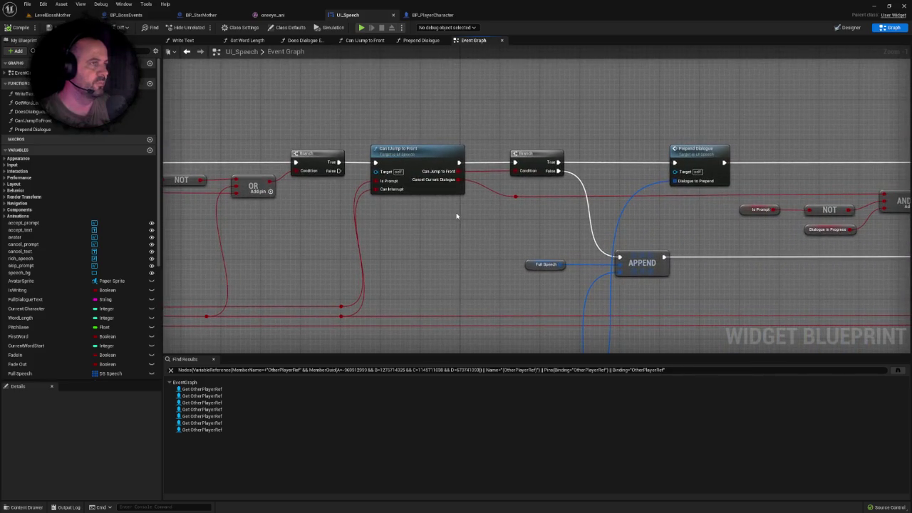
{"action": "left_click_drag", "start_coordinate": [428, 97], "coordinate": [442, 106]}
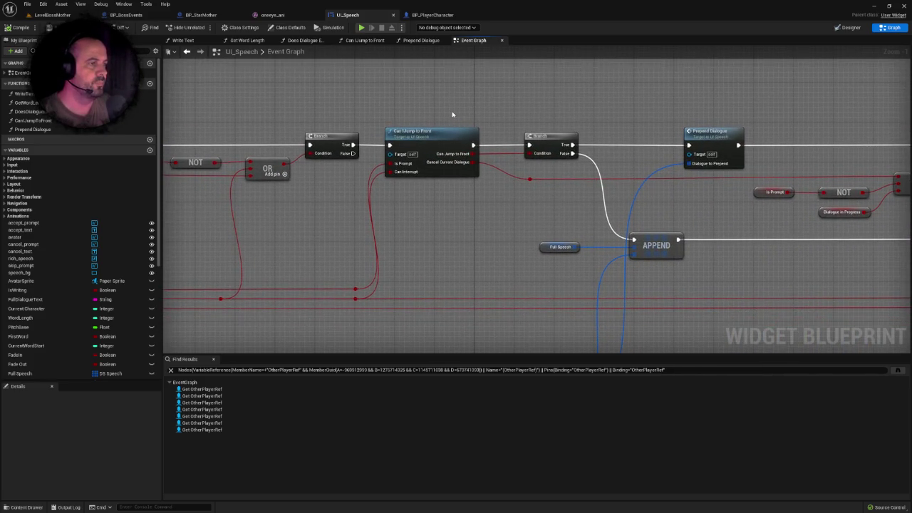
{"action": "scroll", "coordinate": [451, 114], "scroll_direction": "up", "scroll_amount": 1}
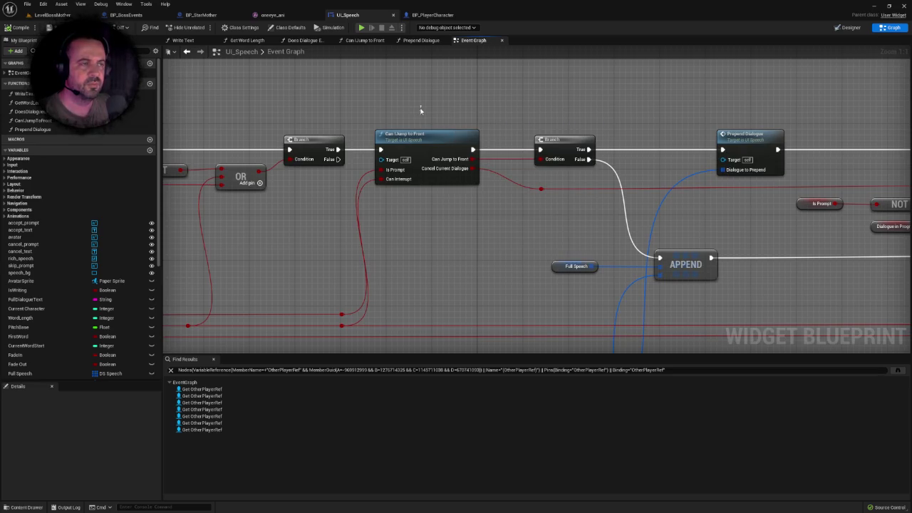
{"action": "left_click_drag", "start_coordinate": [397, 106], "coordinate": [417, 107]}
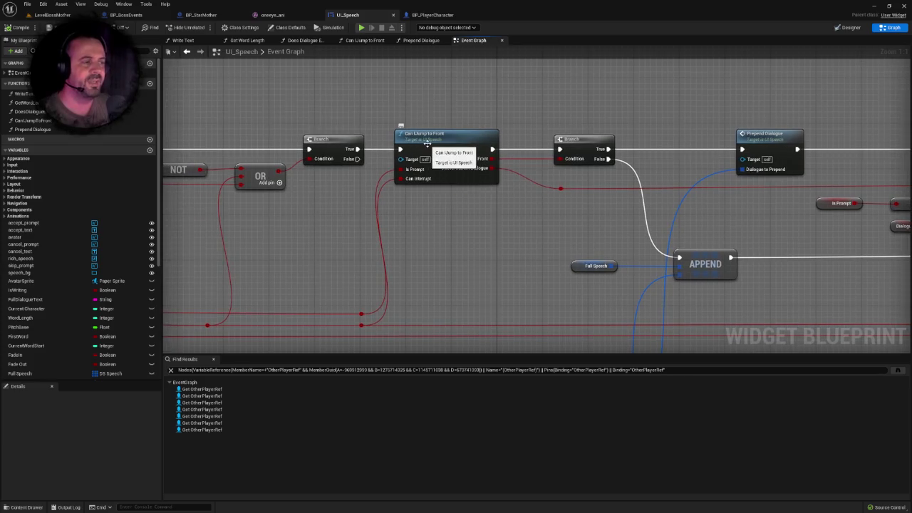
{"action": "double_click", "coordinate": [443, 140]}
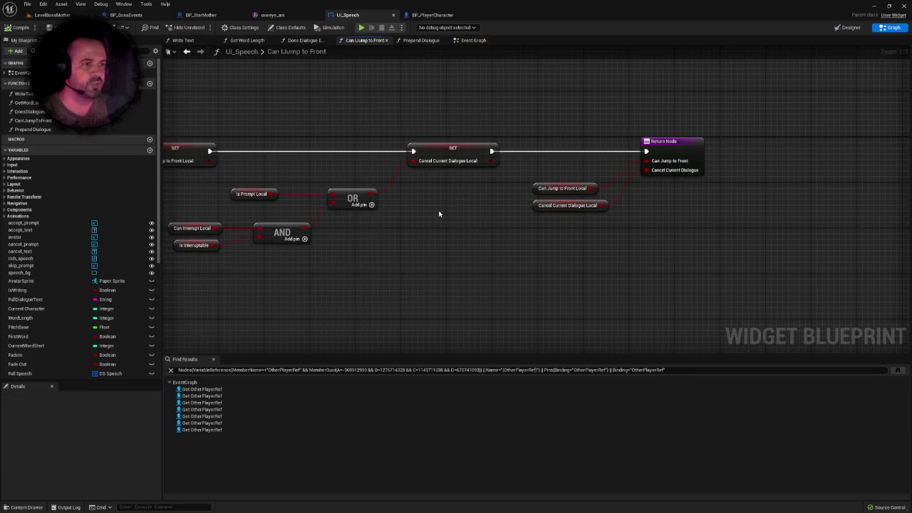
- Inspect the function's entry node, the Is Prompt Local SET node and the Is Interruptable variable
{"action": "mouse_move", "coordinate": [437, 212]}
{"action": "left_mouse_down"}
{"action": "mouse_move", "coordinate": [520, 212]}
{"action": "mouse_move", "coordinate": [593, 195]}
{"action": "left_mouse_up"}
{"action": "scroll", "coordinate": [593, 194], "scroll_direction": "down", "scroll_amount": 1}
{"action": "mouse_move", "coordinate": [444, 240]}
{"action": "left_mouse_down"}
{"action": "mouse_move", "coordinate": [505, 223]}
{"action": "mouse_move", "coordinate": [444, 259]}
{"action": "mouse_move", "coordinate": [395, 251]}
{"action": "mouse_move", "coordinate": [476, 248]}
{"action": "left_mouse_up"}
{"action": "scroll", "coordinate": [395, 251], "scroll_direction": "up", "scroll_amount": 1}
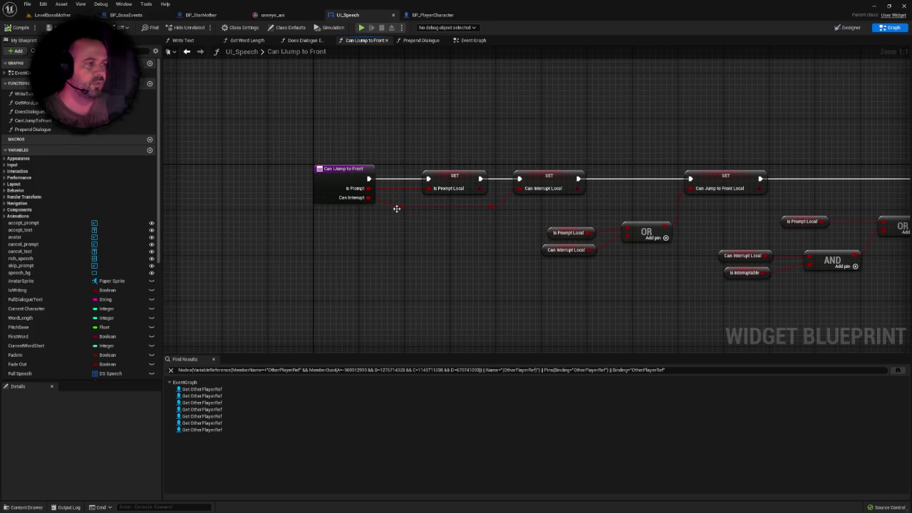
{"action": "left_click_drag", "start_coordinate": [389, 142], "coordinate": [513, 217]}
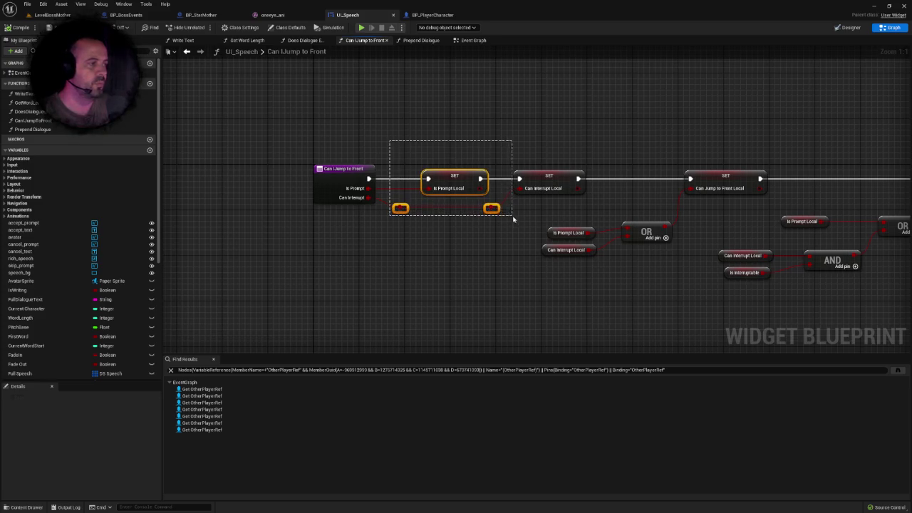
{"action": "mouse_move", "coordinate": [451, 213]}
{"action": "left_mouse_down"}
{"action": "mouse_move", "coordinate": [372, 206]}
{"action": "mouse_move", "coordinate": [337, 220]}
{"action": "left_mouse_up"}
{"action": "mouse_move", "coordinate": [776, 239]}
{"action": "left_mouse_down"}
{"action": "mouse_move", "coordinate": [568, 235]}
{"action": "mouse_move", "coordinate": [653, 218]}
{"action": "left_mouse_up"}
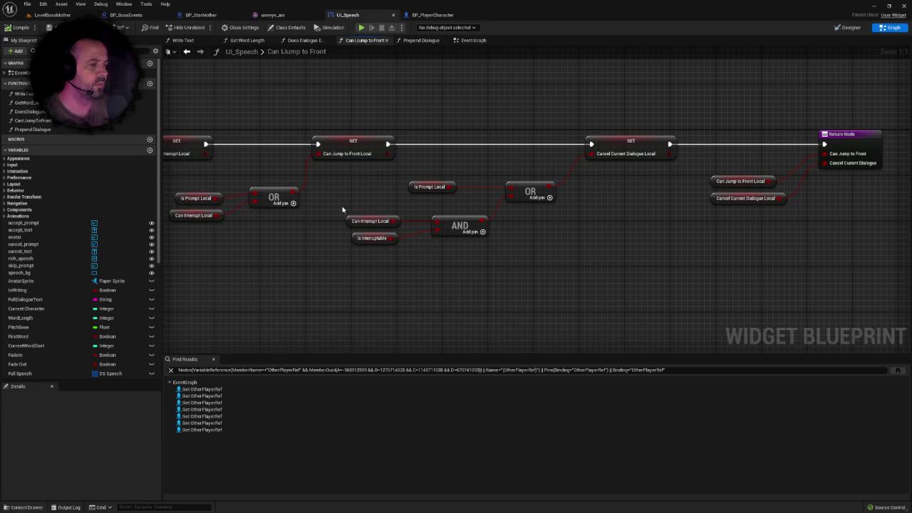
{"action": "mouse_move", "coordinate": [342, 207]}
{"action": "left_mouse_down"}
{"action": "mouse_move", "coordinate": [538, 206]}
{"action": "mouse_move", "coordinate": [407, 207]}
{"action": "mouse_move", "coordinate": [448, 223]}
{"action": "left_mouse_up"}
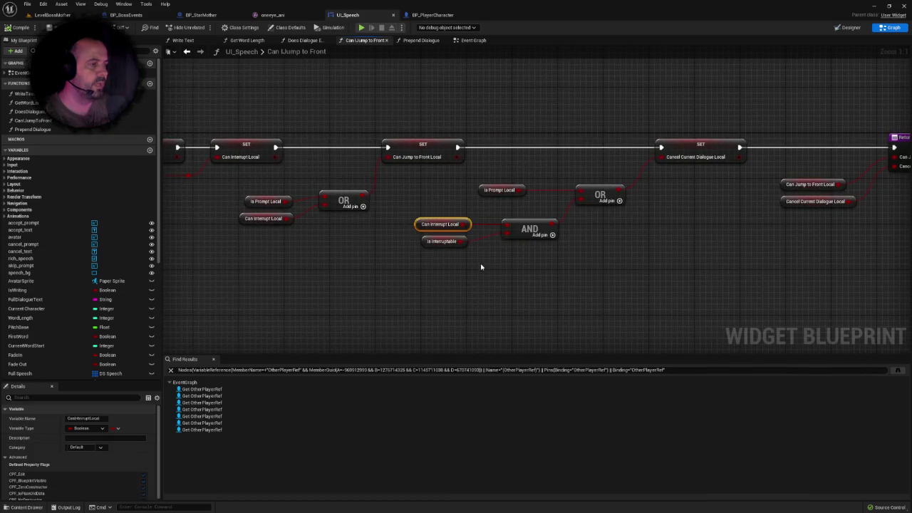
{"action": "left_click", "coordinate": [442, 241]}
- Examine the SET Cancel Current Dialogue Local, SET Can Jump to Front Local and Return Node
{"action": "left_click_drag", "start_coordinate": [567, 258], "coordinate": [466, 262]}
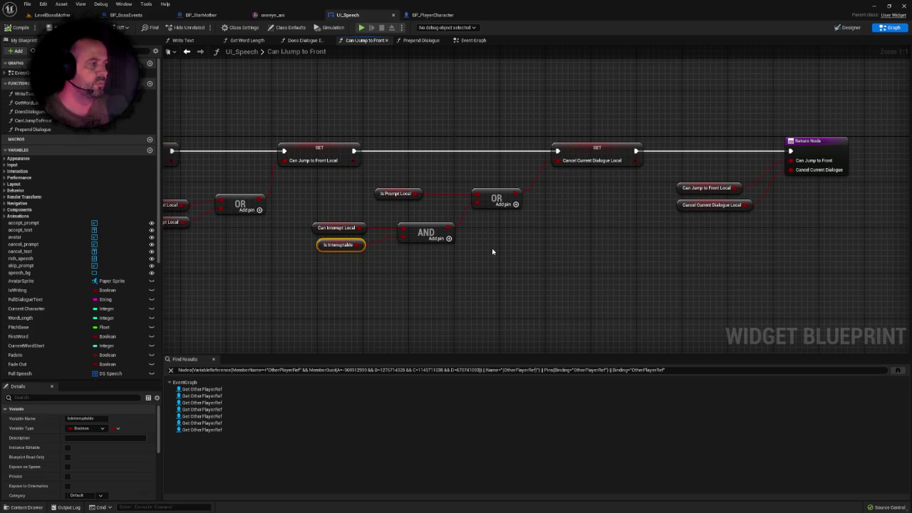
{"action": "mouse_move", "coordinate": [536, 111]}
{"action": "left_mouse_down"}
{"action": "mouse_move", "coordinate": [645, 171]}
{"action": "mouse_move", "coordinate": [640, 185]}
{"action": "left_mouse_up"}
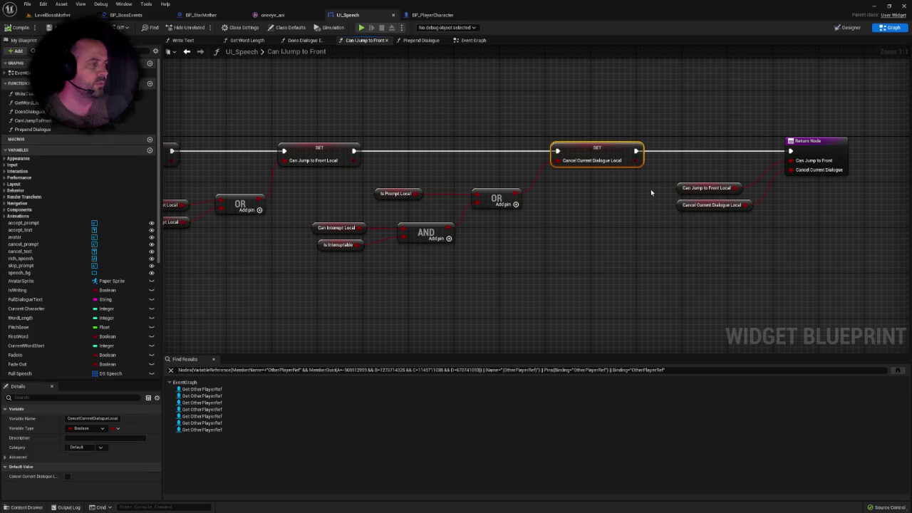
{"action": "left_click_drag", "start_coordinate": [402, 228], "coordinate": [574, 229]}
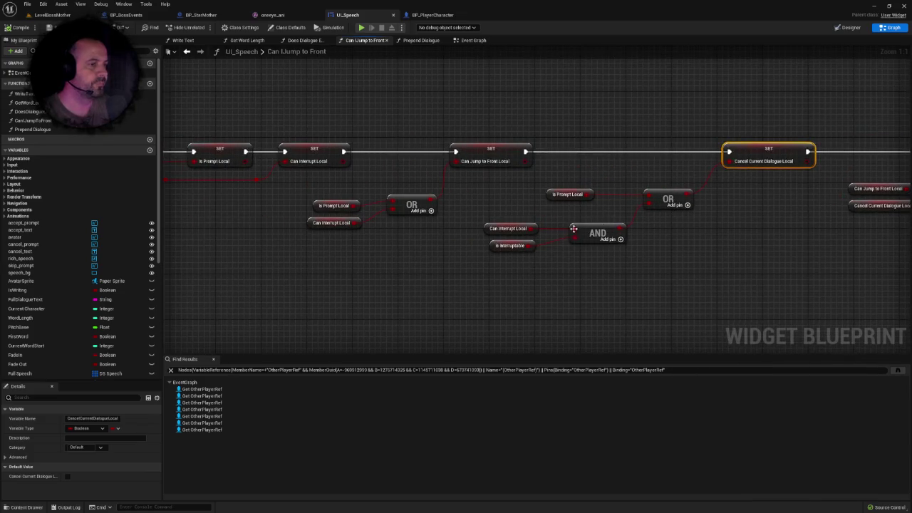
{"action": "right_click", "coordinate": [430, 240]}
{"action": "left_click", "coordinate": [391, 248]}
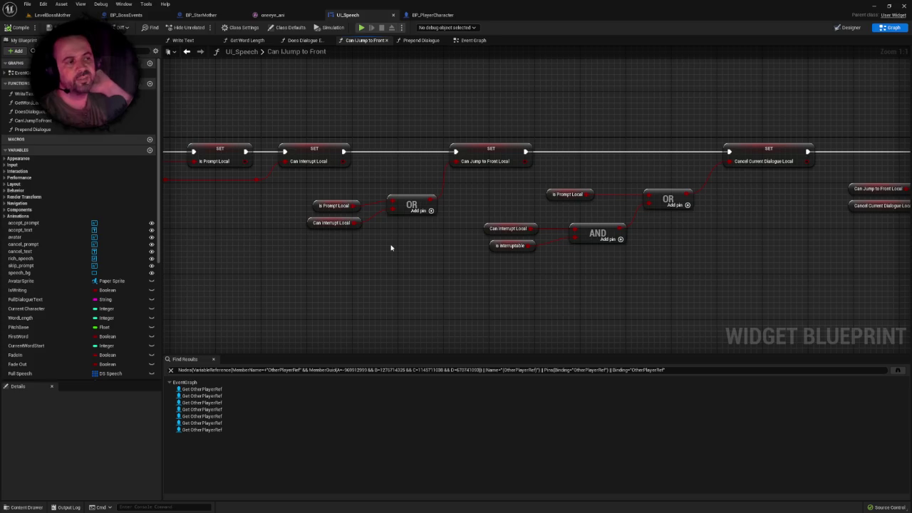
{"action": "left_click_drag", "start_coordinate": [454, 116], "coordinate": [535, 168]}
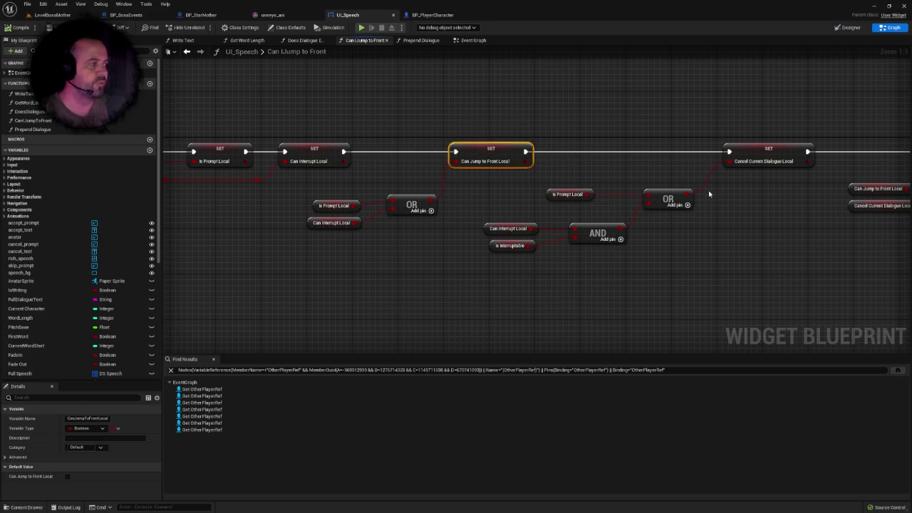
{"action": "left_click_drag", "start_coordinate": [708, 193], "coordinate": [530, 203]}
{"action": "left_click_drag", "start_coordinate": [566, 136], "coordinate": [448, 201]}
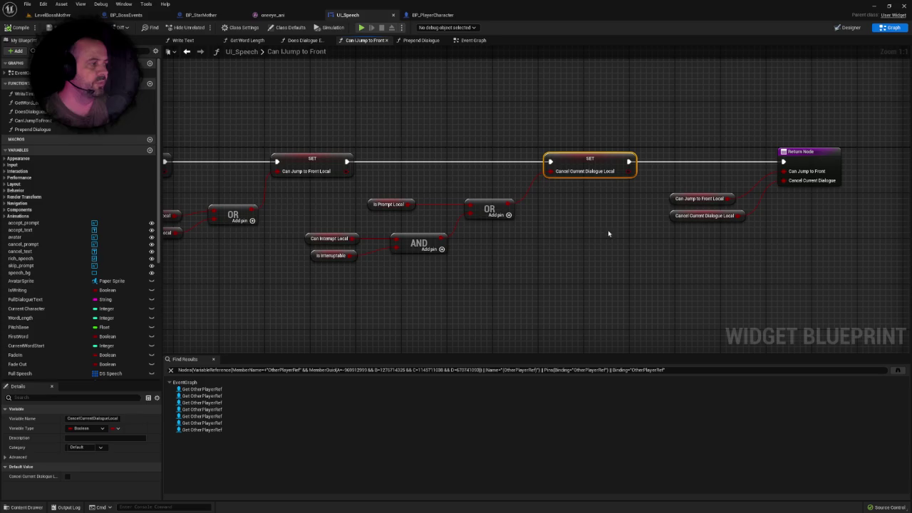
{"action": "left_click_drag", "start_coordinate": [609, 250], "coordinate": [389, 262]}
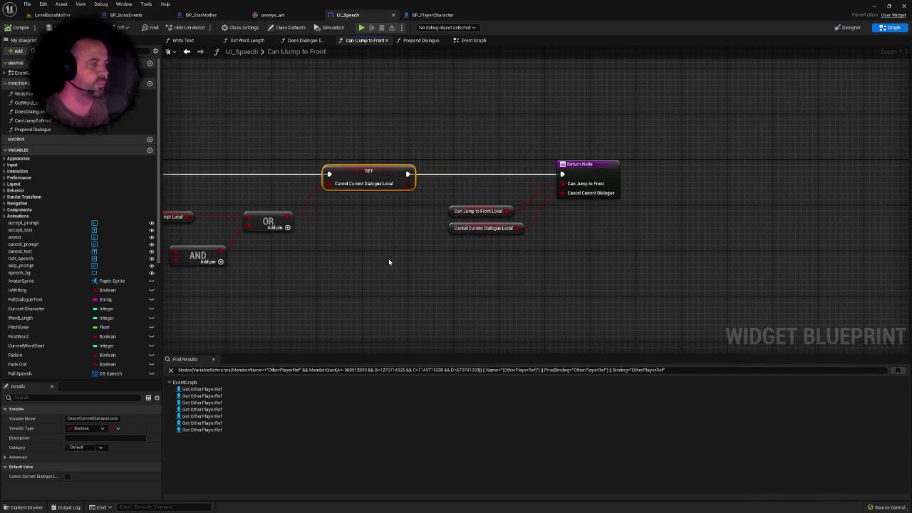
{"action": "left_click", "coordinate": [570, 179]}
- Return to the Event Graph and center the Can Jump to Front call feeding the Branch
{"action": "left_click", "coordinate": [471, 40]}
{"action": "left_click_drag", "start_coordinate": [539, 193], "coordinate": [423, 207]}
{"action": "right_click", "coordinate": [421, 207]}
{"action": "left_click", "coordinate": [333, 158]}
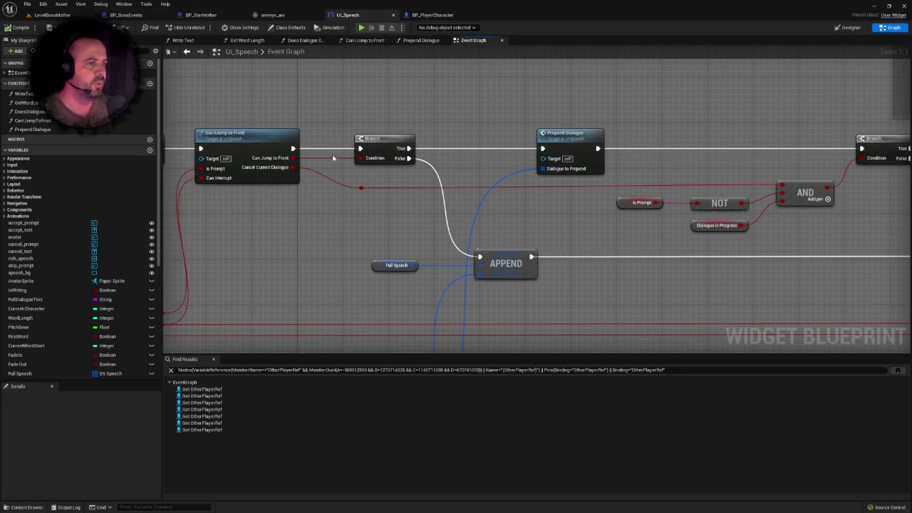
{"action": "left_click_drag", "start_coordinate": [364, 126], "coordinate": [421, 168]}
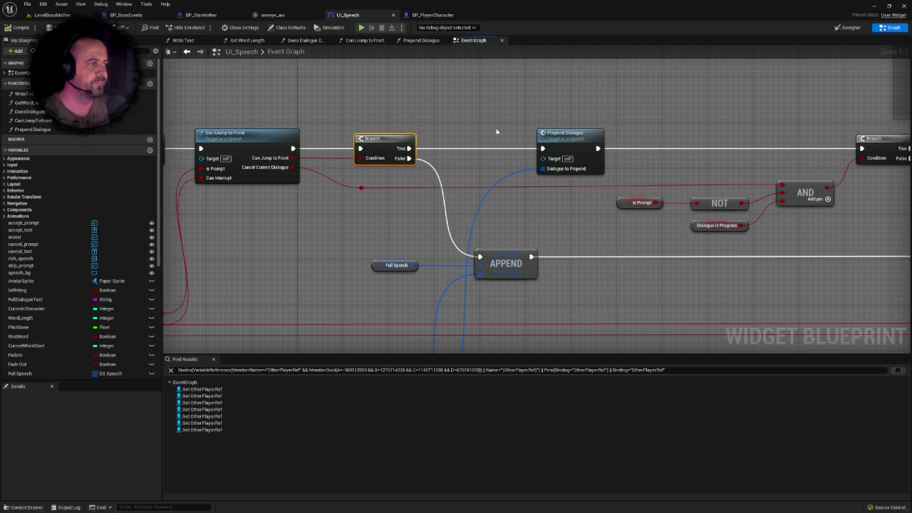
{"action": "mouse_move", "coordinate": [530, 103]}
{"action": "left_mouse_down"}
{"action": "mouse_move", "coordinate": [584, 178]}
{"action": "mouse_move", "coordinate": [572, 213]}
{"action": "left_mouse_up"}
{"action": "scroll", "coordinate": [572, 214], "scroll_direction": "down", "scroll_amount": 2}
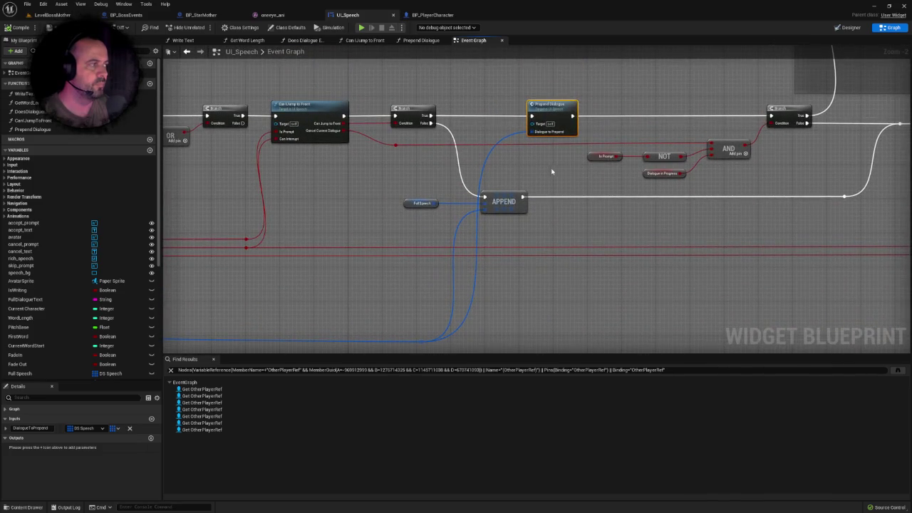
{"action": "left_click", "coordinate": [546, 171]}
{"action": "mouse_move", "coordinate": [546, 171]}
{"action": "left_mouse_down"}
{"action": "mouse_move", "coordinate": [443, 170]}
{"action": "mouse_move", "coordinate": [411, 175]}
{"action": "mouse_move", "coordinate": [428, 181]}
{"action": "mouse_move", "coordinate": [339, 183]}
{"action": "mouse_move", "coordinate": [436, 187]}
{"action": "mouse_move", "coordinate": [340, 206]}
{"action": "mouse_move", "coordinate": [393, 205]}
{"action": "left_mouse_up"}
{"action": "scroll", "coordinate": [432, 187], "scroll_direction": "down", "scroll_amount": 1}
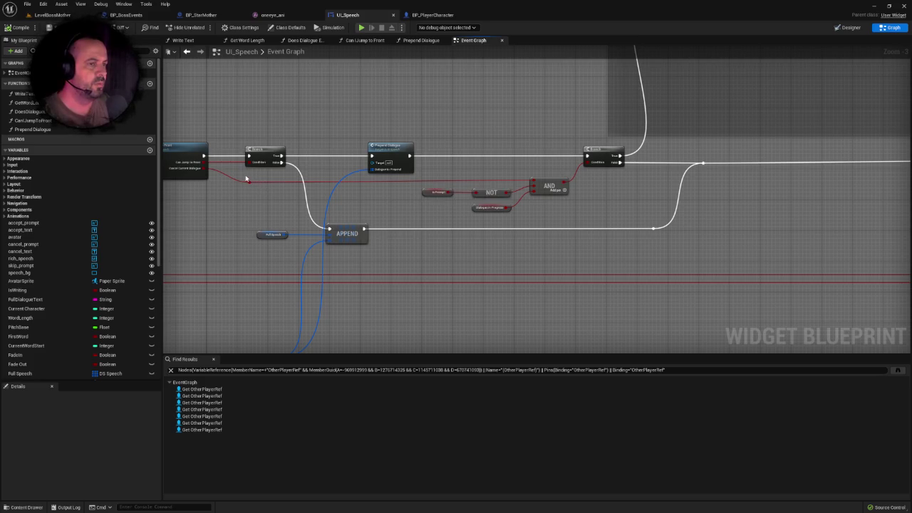
{"action": "mouse_move", "coordinate": [244, 176]}
{"action": "left_mouse_down"}
{"action": "mouse_move", "coordinate": [358, 190]}
{"action": "mouse_move", "coordinate": [519, 189]}
{"action": "left_mouse_up"}
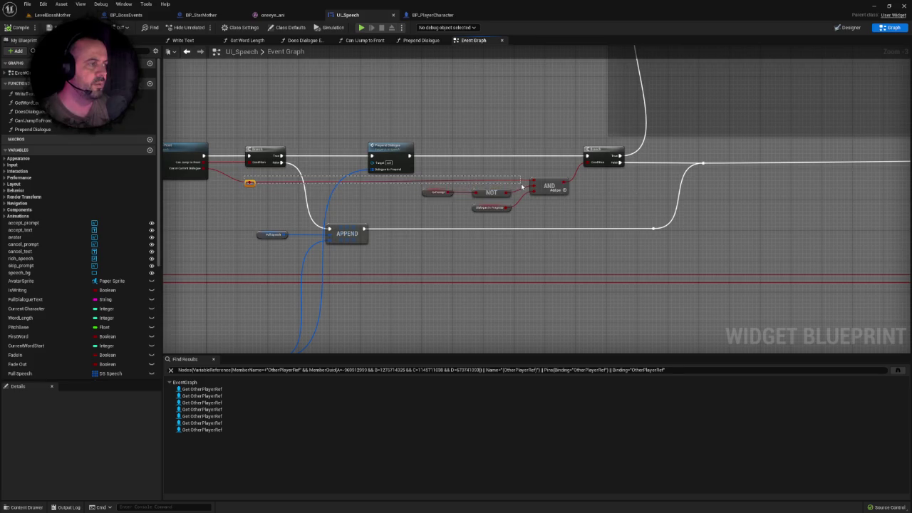
{"action": "scroll", "coordinate": [584, 195], "scroll_direction": "down", "scroll_amount": 2}
{"action": "left_click_drag", "start_coordinate": [584, 196], "coordinate": [213, 211]}
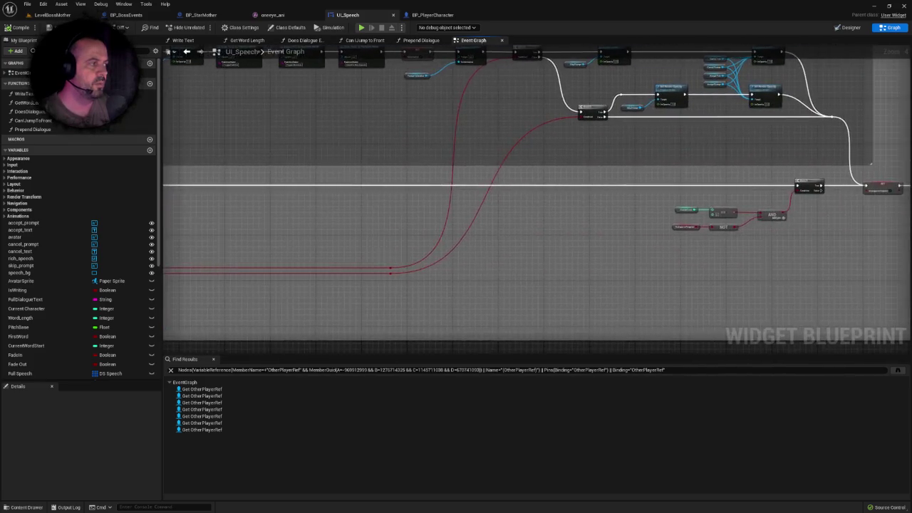
{"action": "scroll", "coordinate": [601, 226], "scroll_direction": "up", "scroll_amount": 3}
{"action": "left_click_drag", "start_coordinate": [378, 136], "coordinate": [425, 208]}
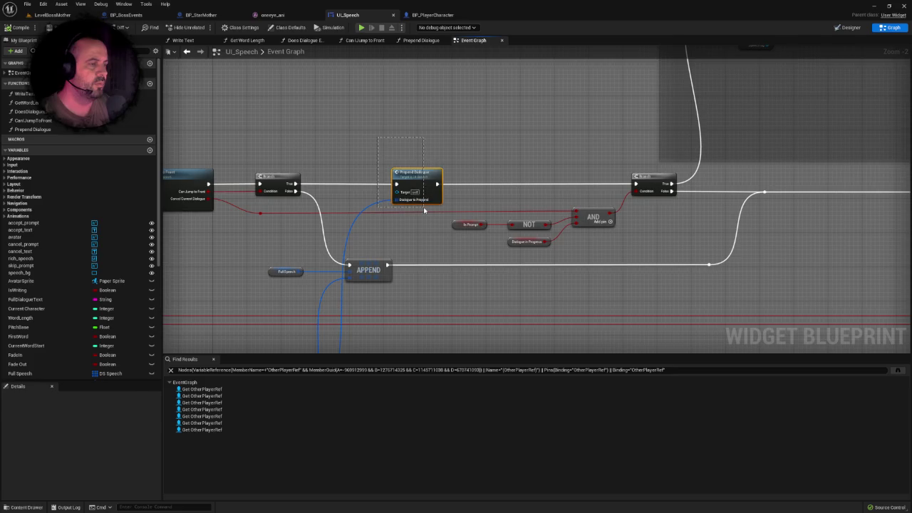
{"action": "left_click", "coordinate": [458, 160]}
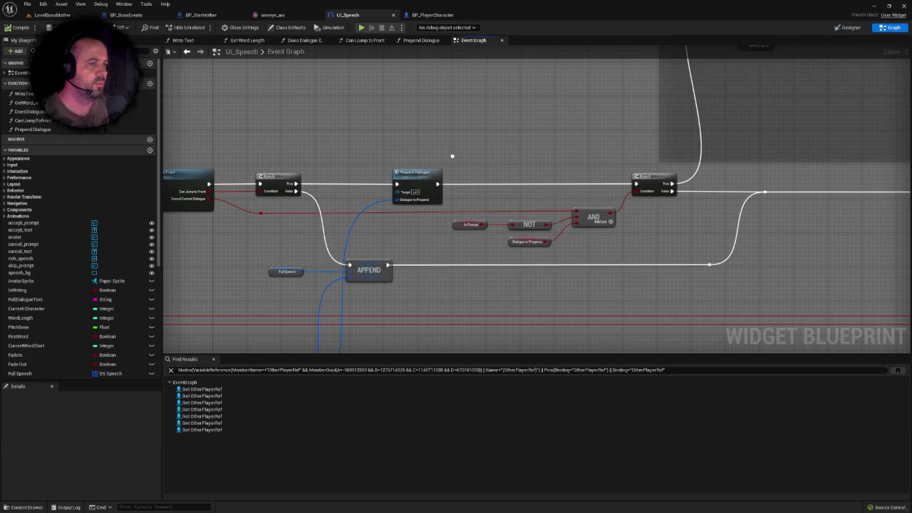
{"action": "left_click_drag", "start_coordinate": [457, 160], "coordinate": [447, 208]}
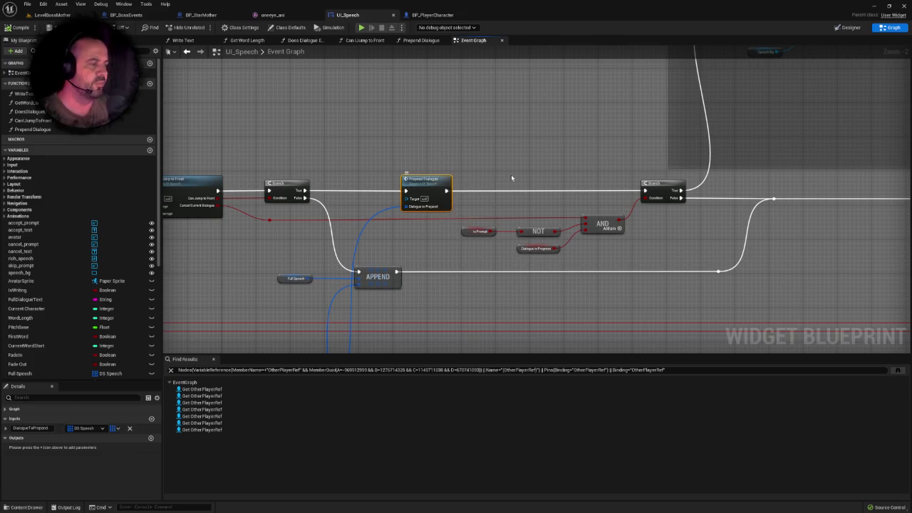
{"action": "left_click", "coordinate": [546, 168]}
{"action": "left_click_drag", "start_coordinate": [547, 168], "coordinate": [456, 176]}
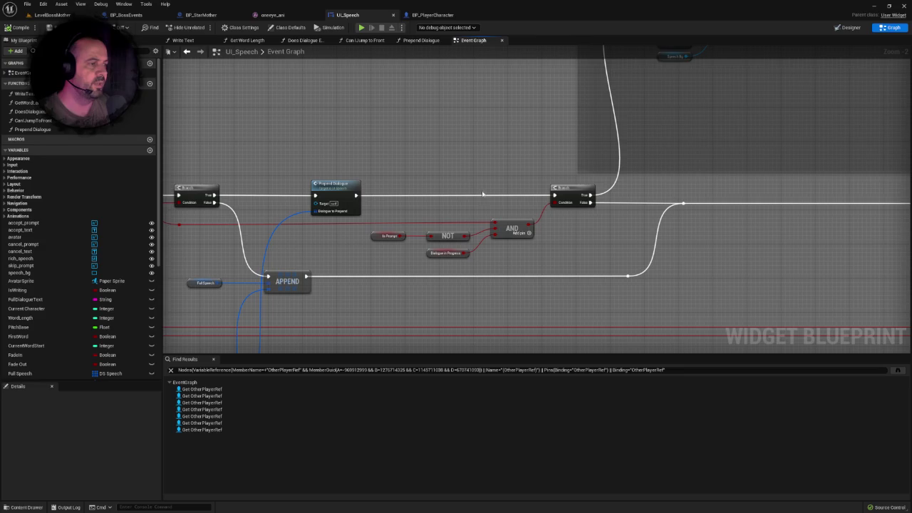
{"action": "left_click_drag", "start_coordinate": [386, 225], "coordinate": [495, 212]}
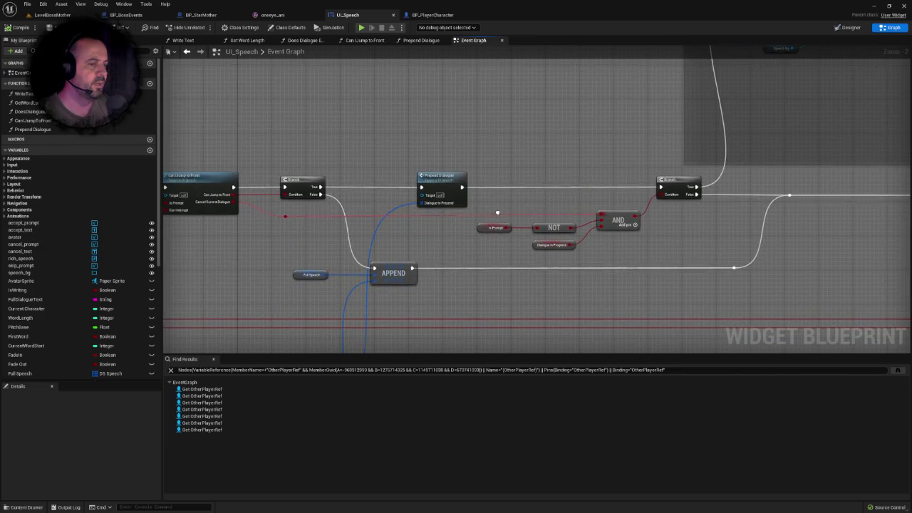
{"action": "left_click", "coordinate": [285, 216]}
{"action": "left_click", "coordinate": [618, 219]}
{"action": "left_click_drag", "start_coordinate": [656, 154], "coordinate": [670, 193]}
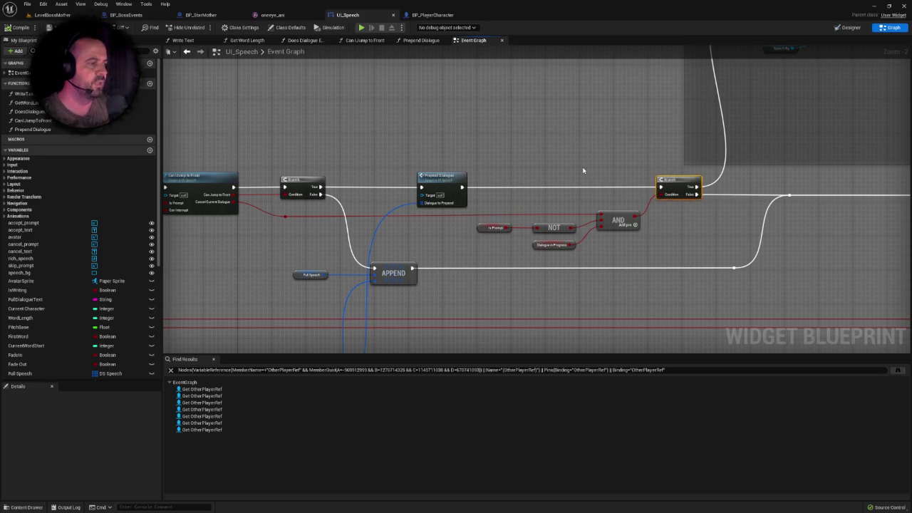
{"action": "left_click", "coordinate": [217, 223]}
{"action": "left_click_drag", "start_coordinate": [263, 207], "coordinate": [297, 222]}
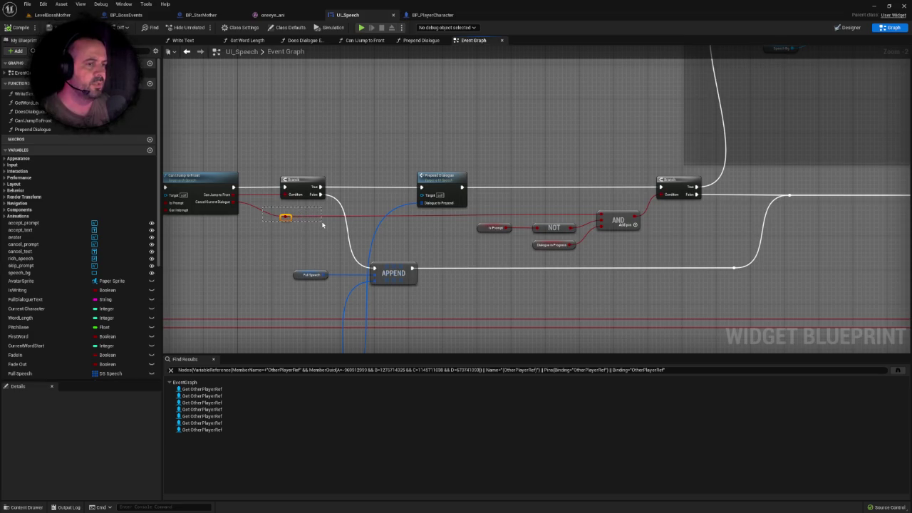
{"action": "left_click", "coordinate": [442, 189], "text": "shift"}
{"action": "left_click", "coordinate": [617, 221], "text": "shift"}
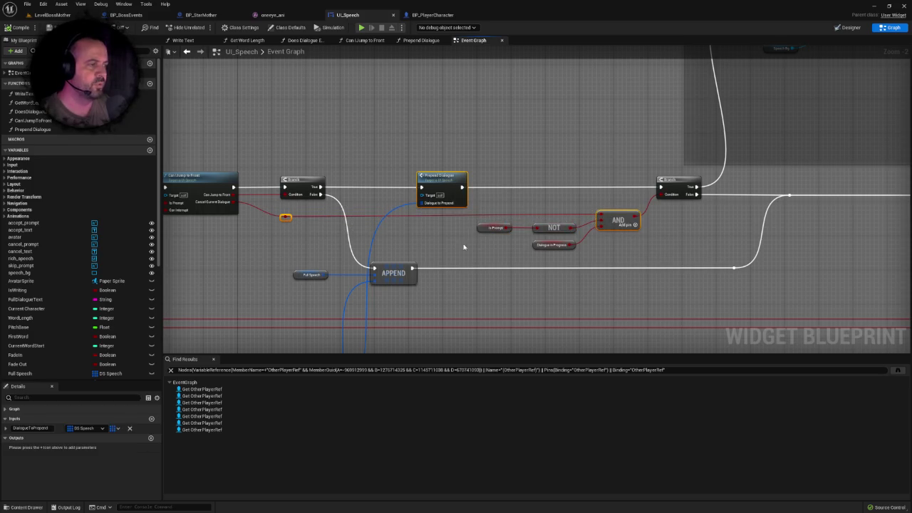
{"action": "left_click", "coordinate": [451, 225]}
{"action": "left_click", "coordinate": [494, 228]}
{"action": "left_click", "coordinate": [553, 245]}
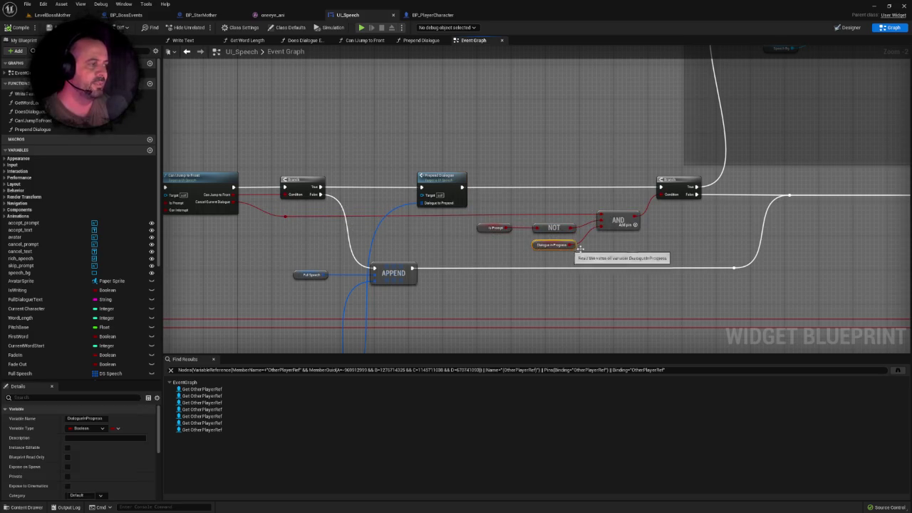
{"action": "scroll", "coordinate": [581, 247], "scroll_direction": "down", "scroll_amount": 1}
{"action": "mouse_move", "coordinate": [581, 248]}
{"action": "left_mouse_down"}
{"action": "mouse_move", "coordinate": [439, 264]}
{"action": "mouse_move", "coordinate": [509, 255]}
{"action": "mouse_move", "coordinate": [480, 235]}
{"action": "mouse_move", "coordinate": [404, 251]}
{"action": "left_mouse_up"}
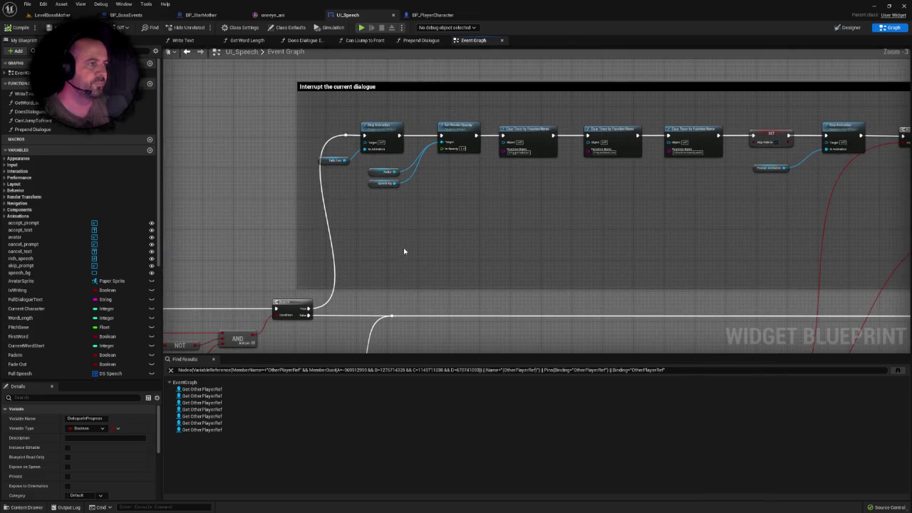
{"action": "scroll", "coordinate": [475, 247], "scroll_direction": "down", "scroll_amount": 1}
{"action": "scroll", "coordinate": [434, 258], "scroll_direction": "up", "scroll_amount": 1}
{"action": "scroll", "coordinate": [448, 249], "scroll_direction": "down", "scroll_amount": 1}
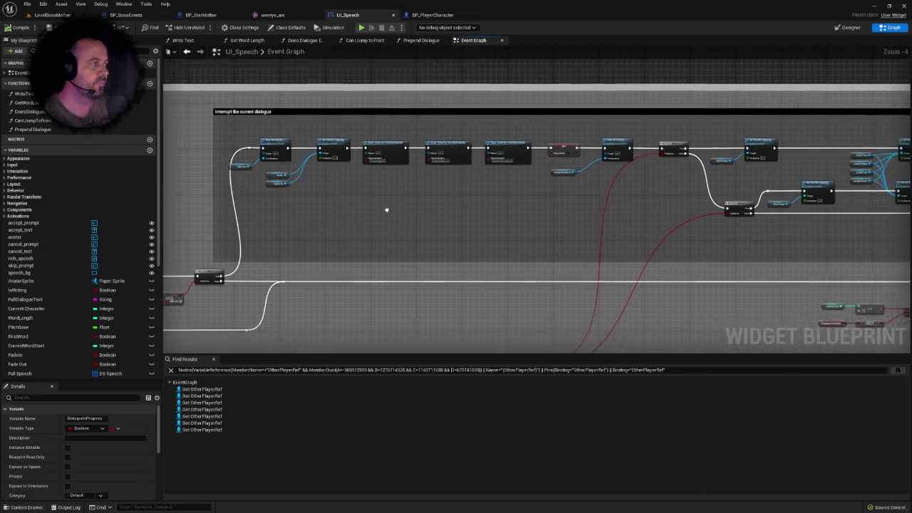
{"action": "mouse_move", "coordinate": [425, 209]}
{"action": "left_mouse_down"}
{"action": "mouse_move", "coordinate": [428, 155]}
{"action": "mouse_move", "coordinate": [539, 138]}
{"action": "mouse_move", "coordinate": [625, 163]}
{"action": "left_mouse_up"}
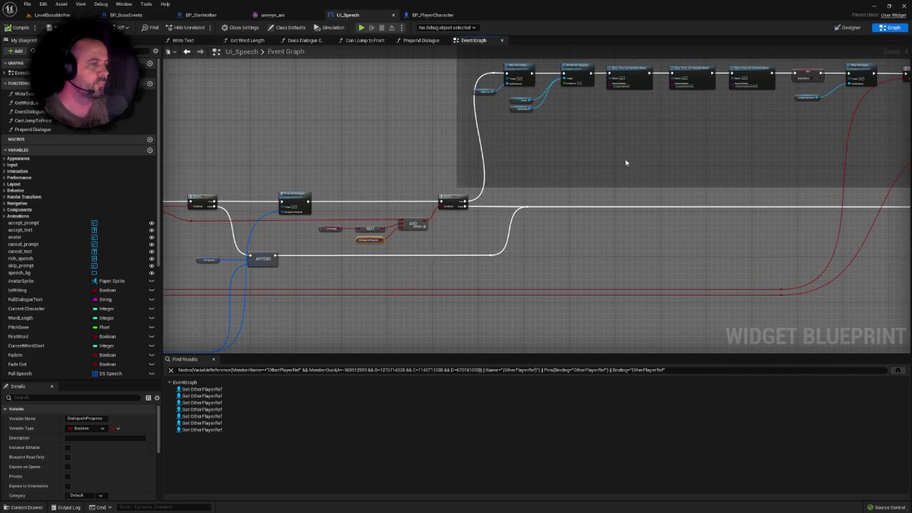
{"action": "scroll", "coordinate": [506, 207], "scroll_direction": "up", "scroll_amount": 1}
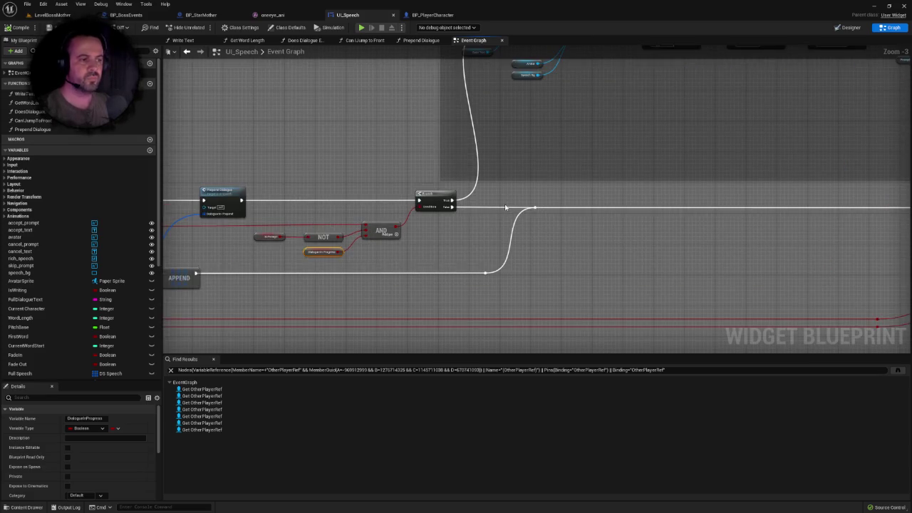
{"action": "scroll", "coordinate": [503, 208], "scroll_direction": "down", "scroll_amount": 3}
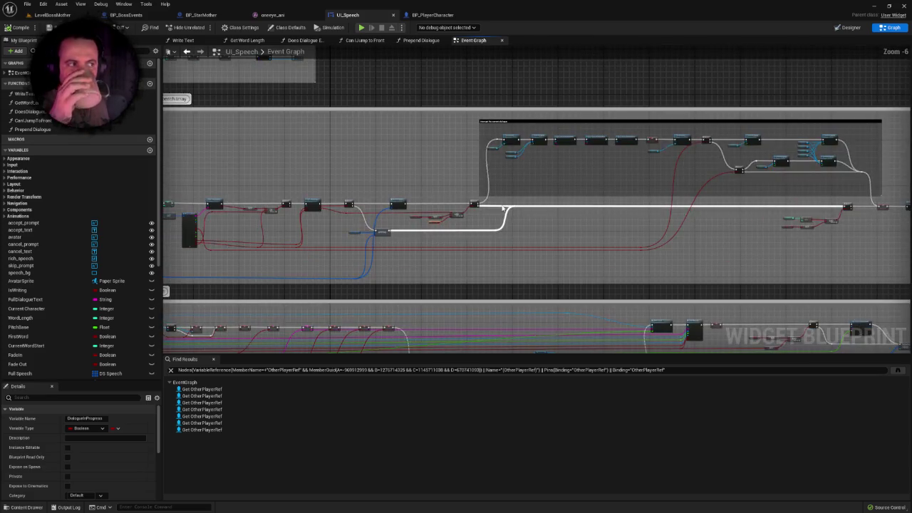
{"action": "scroll", "coordinate": [506, 207], "scroll_direction": "up", "scroll_amount": 1}
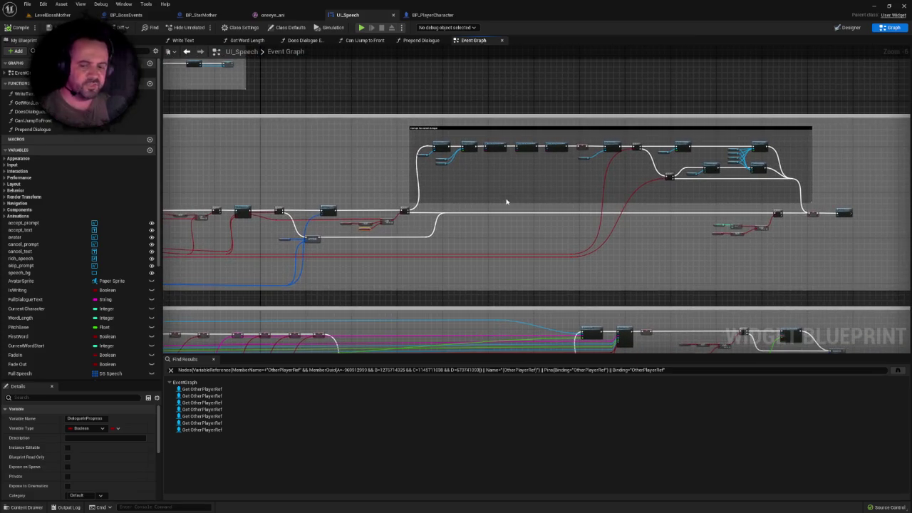
- Float the UI_Speech editor in its own window off to the side, then switch to LevelBossMother
{"action": "mouse_move", "coordinate": [358, 15]}
{"action": "left_mouse_down"}
{"action": "mouse_move", "coordinate": [166, 15]}
{"action": "mouse_move", "coordinate": [85, 47]}
{"action": "left_mouse_up"}
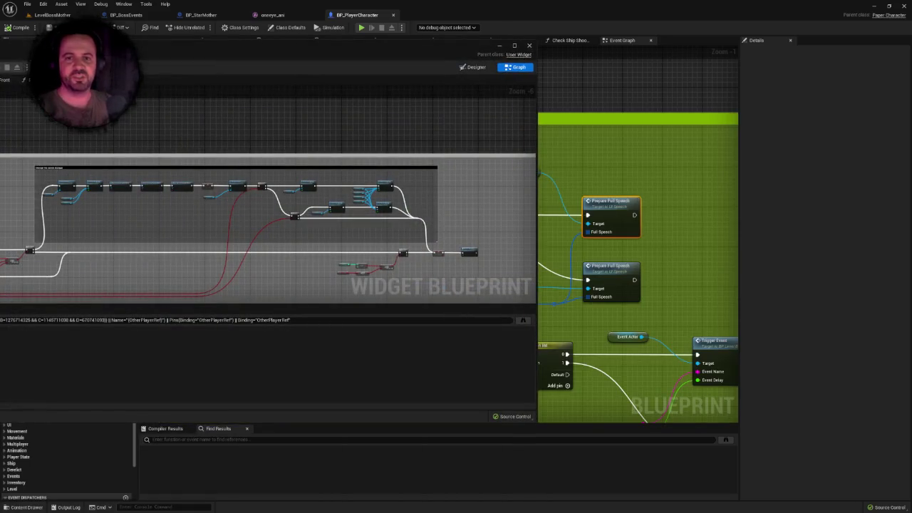
{"action": "left_click_drag", "start_coordinate": [285, 47], "coordinate": [13, 29]}
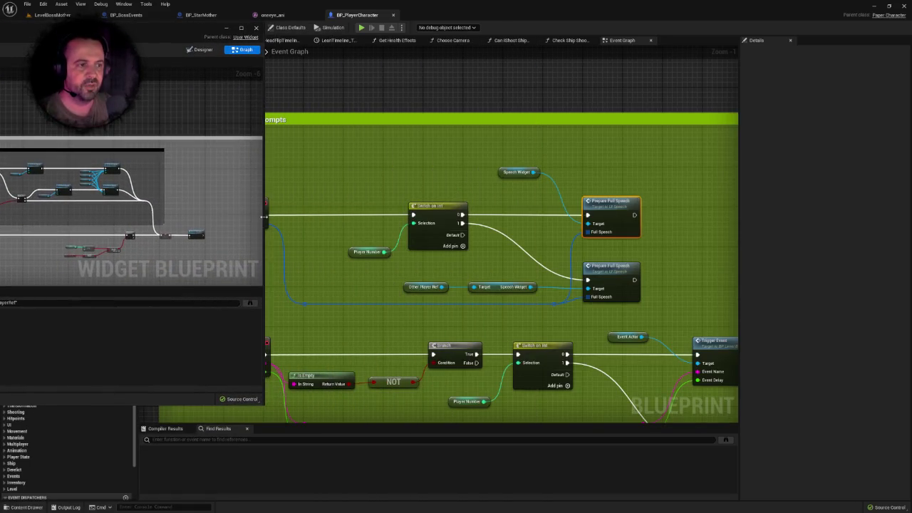
{"action": "left_click_drag", "start_coordinate": [263, 216], "coordinate": [2, 209]}
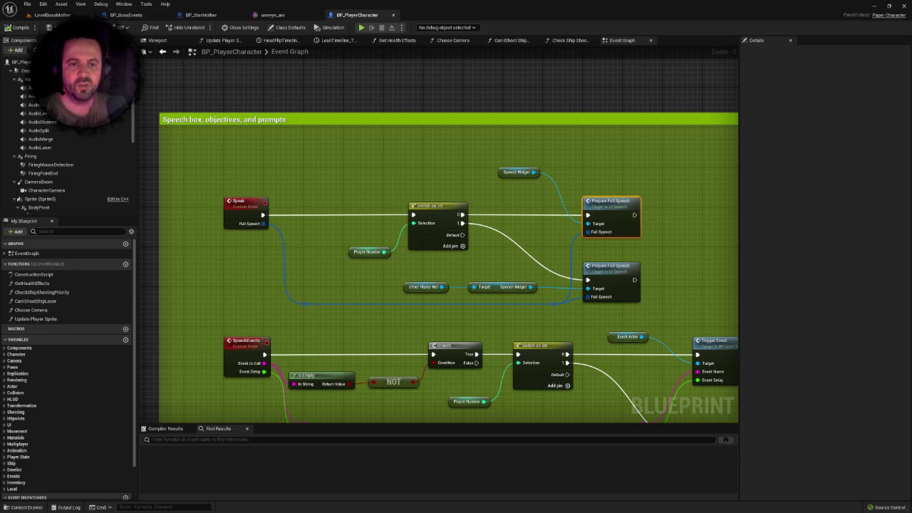
{"action": "left_click", "coordinate": [52, 15]}
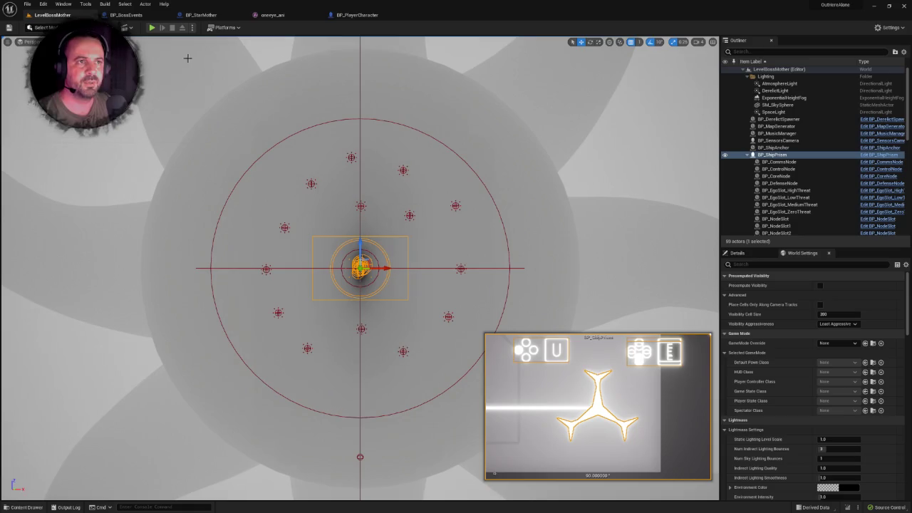
- Run a quick test play of the level, stop it, and return to UI_Speech's Event Graph
{"action": "left_click", "coordinate": [152, 28]}
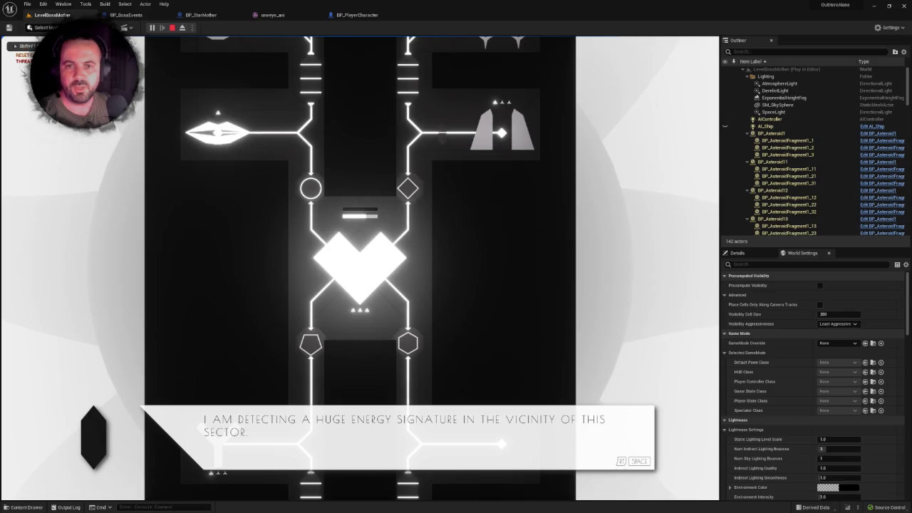
{"action": "key", "text": "Escape"}
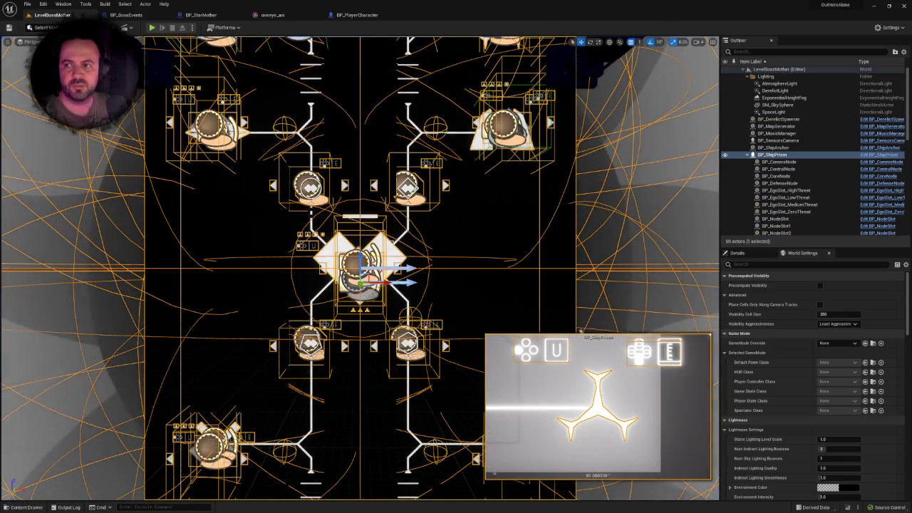
{"action": "left_click", "coordinate": [415, 15]}
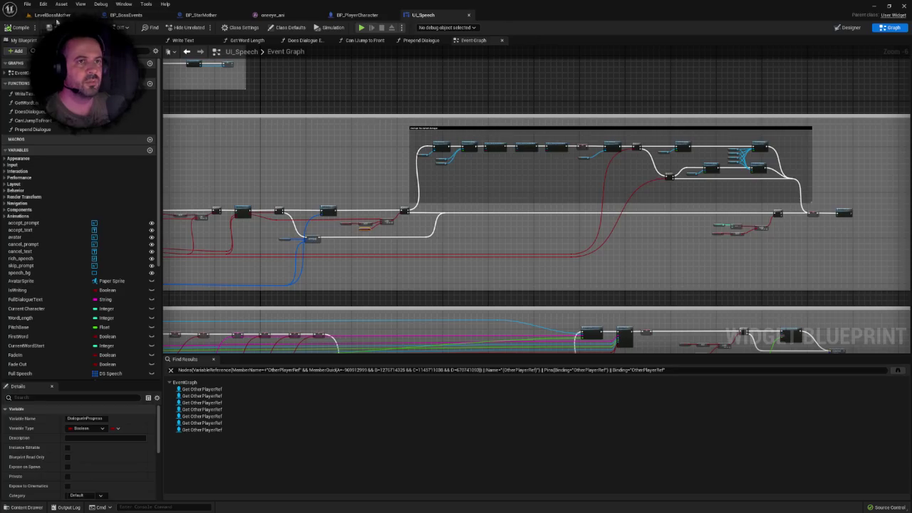
- Start playing LevelBossMother and set UI_Speech's debug object to the live UI_Speech_C_1 instance
{"action": "left_click", "coordinate": [52, 15]}
{"action": "key", "text": "alt+p"}
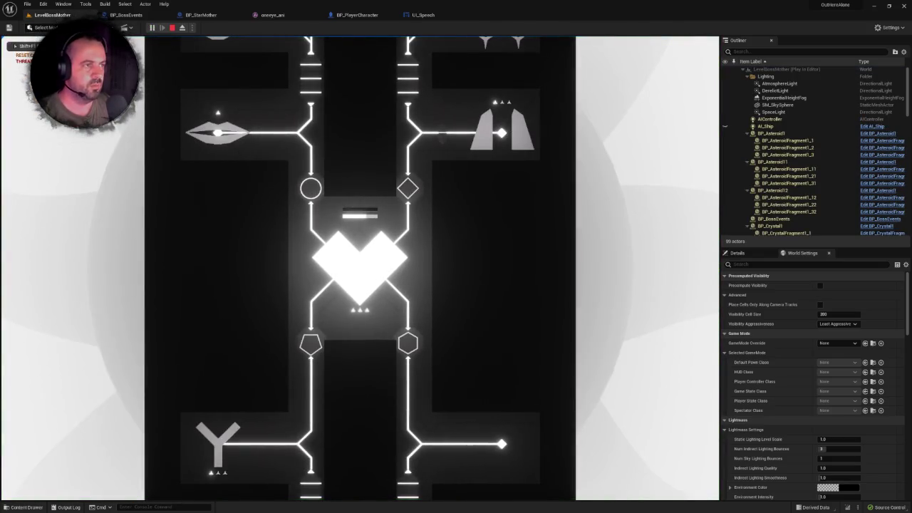
{"action": "left_click", "coordinate": [424, 15]}
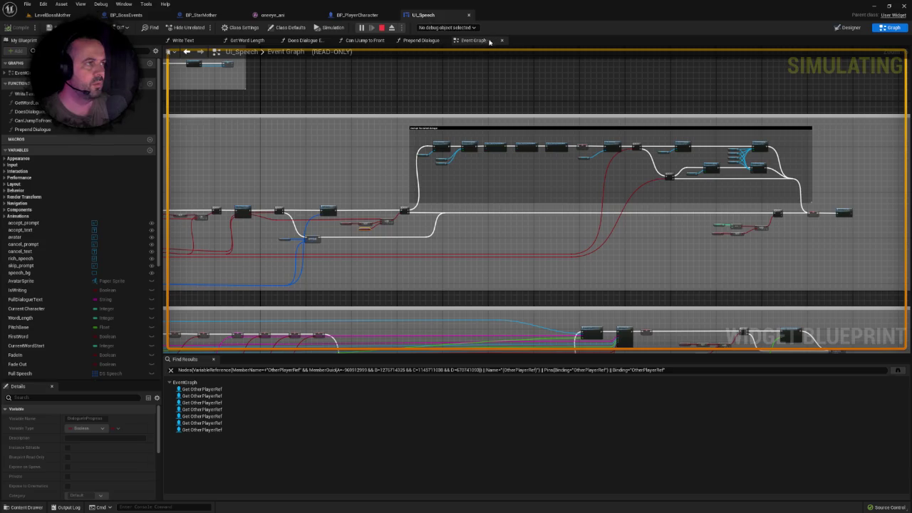
{"action": "left_click", "coordinate": [444, 28]}
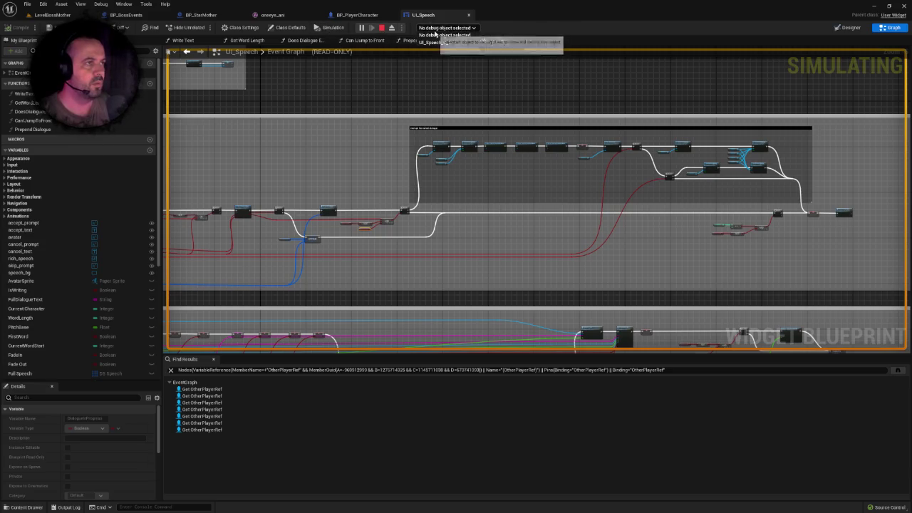
{"action": "left_click", "coordinate": [431, 42]}
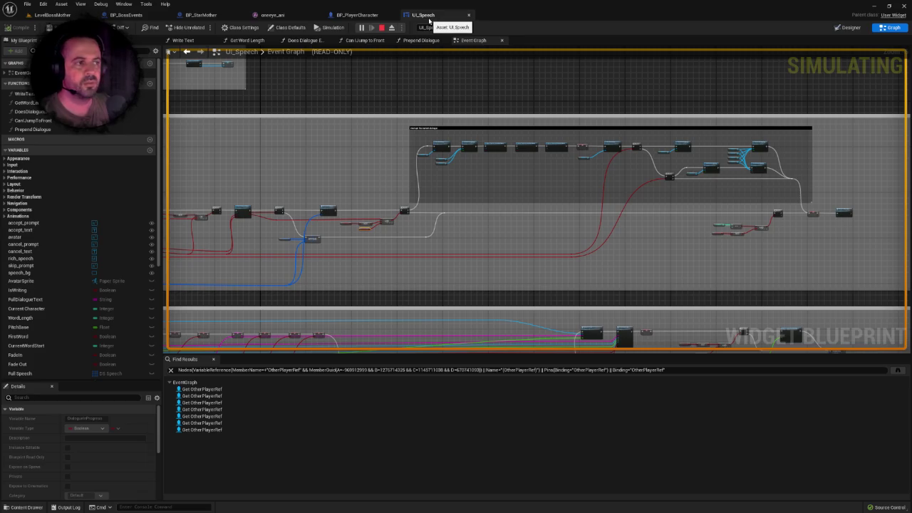
- Zoom and pan the debugged graph to bring the dialogue-printing section into view
{"action": "scroll", "coordinate": [385, 126], "scroll_direction": "down", "scroll_amount": 1}
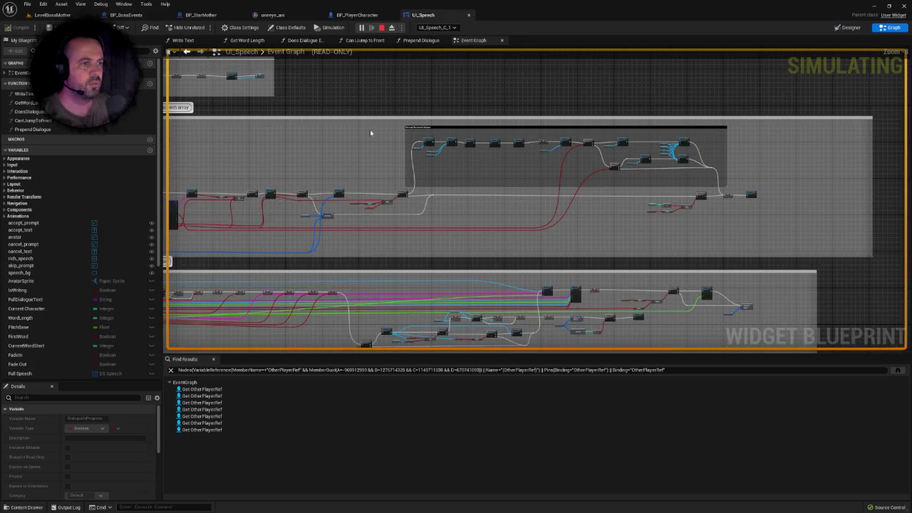
{"action": "scroll", "coordinate": [470, 125], "scroll_direction": "down", "scroll_amount": 2}
{"action": "left_click_drag", "start_coordinate": [447, 133], "coordinate": [420, 140]}
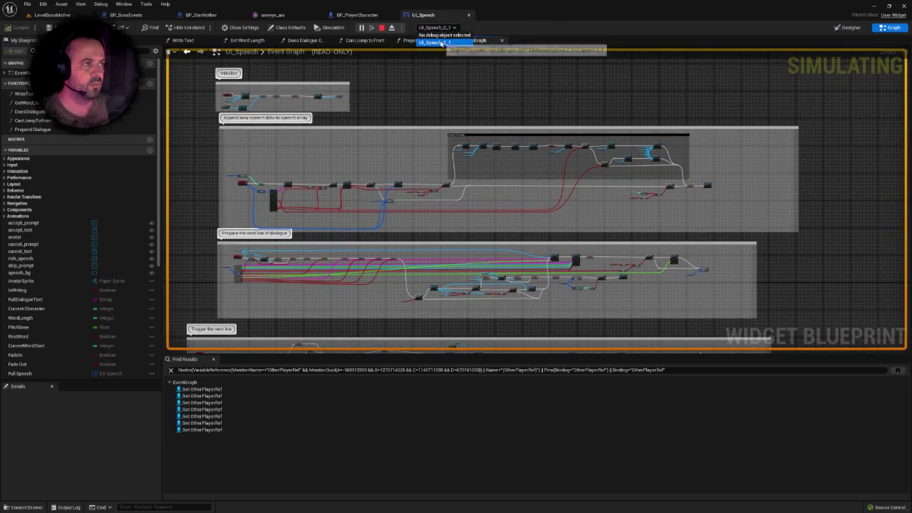
{"action": "left_click_drag", "start_coordinate": [439, 104], "coordinate": [418, 108]}
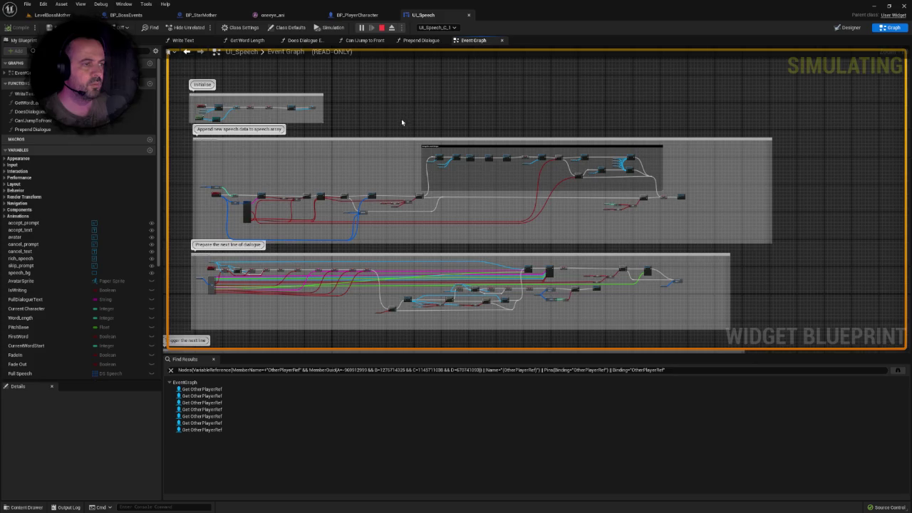
{"action": "scroll", "coordinate": [402, 120], "scroll_direction": "down", "scroll_amount": 2}
{"action": "scroll", "coordinate": [454, 188], "scroll_direction": "up", "scroll_amount": 2}
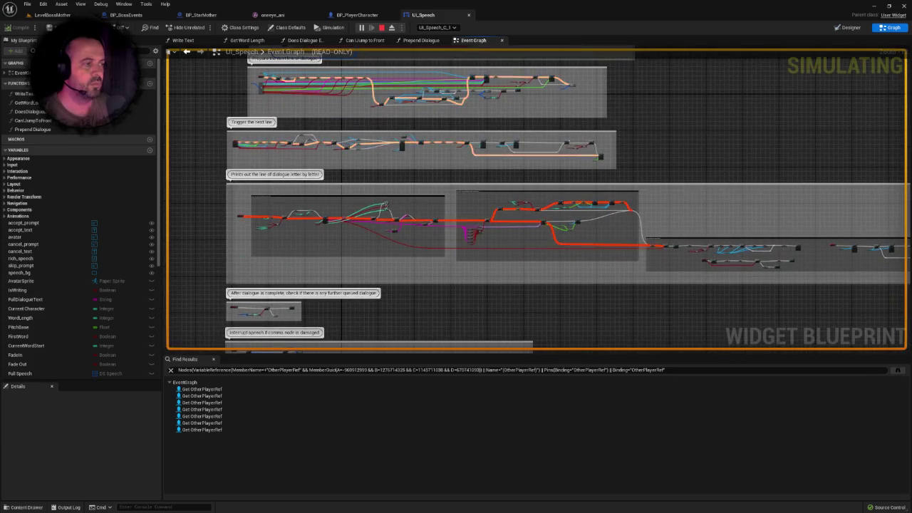
{"action": "mouse_move", "coordinate": [453, 187]}
{"action": "left_mouse_down"}
{"action": "mouse_move", "coordinate": [456, 92]}
{"action": "mouse_move", "coordinate": [490, 285]}
{"action": "mouse_move", "coordinate": [493, 427]}
{"action": "left_mouse_up"}
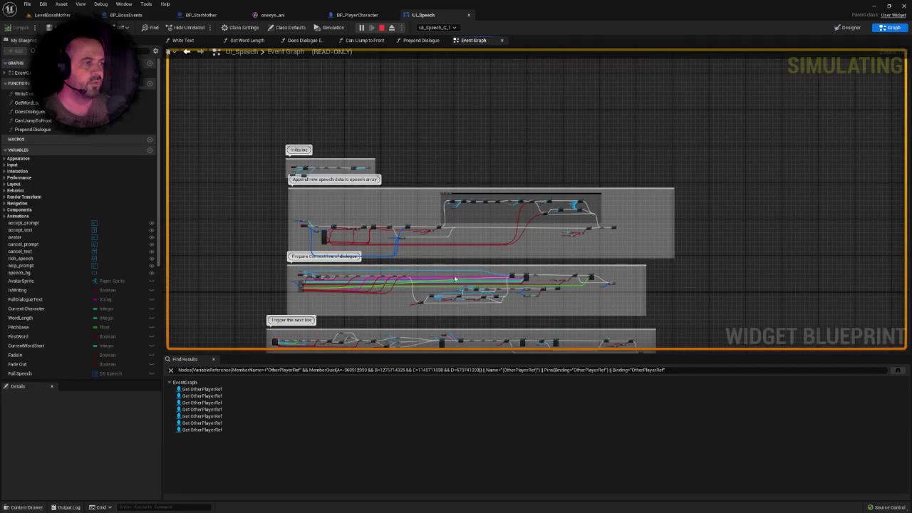
{"action": "scroll", "coordinate": [442, 233], "scroll_direction": "up", "scroll_amount": 2}
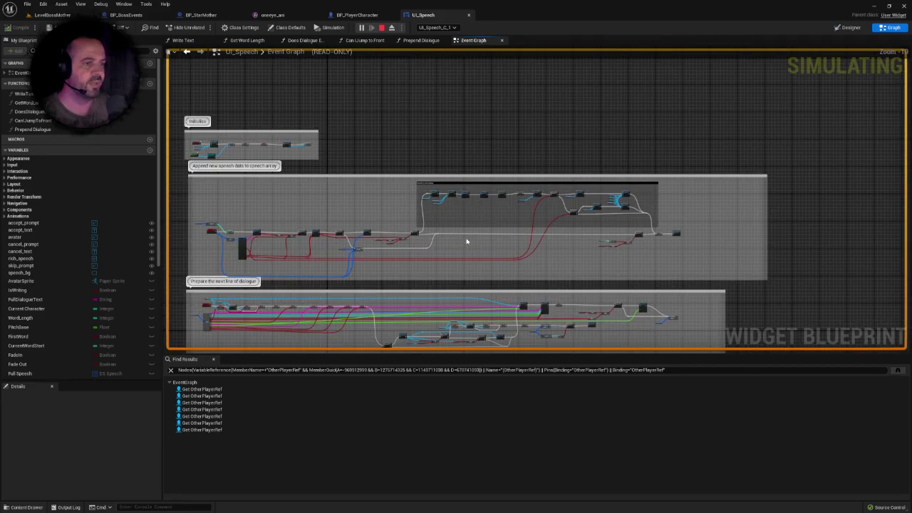
{"action": "scroll", "coordinate": [456, 235], "scroll_direction": "down", "scroll_amount": 1}
{"action": "left_click", "coordinate": [356, 15]}
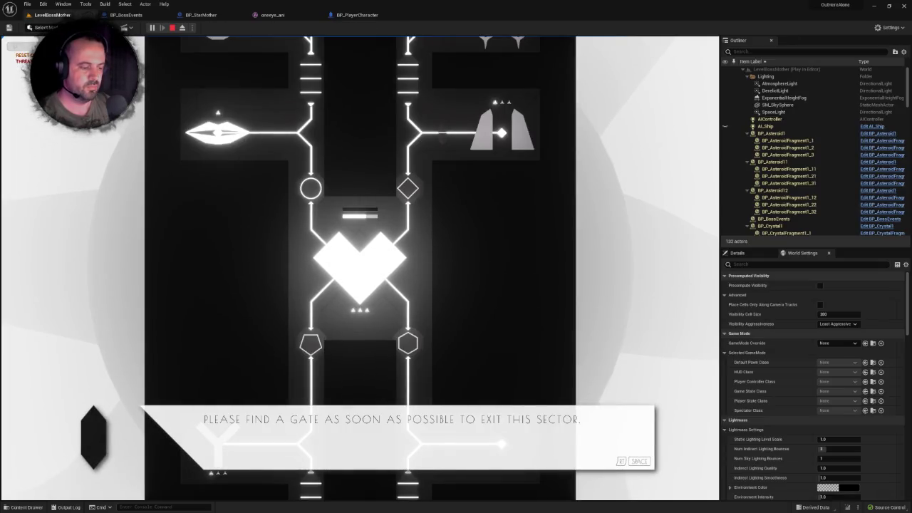
- In full-screen play, move the player up the left track toward STAR MOTHER, then stop the session
{"action": "key", "text": "F11"}
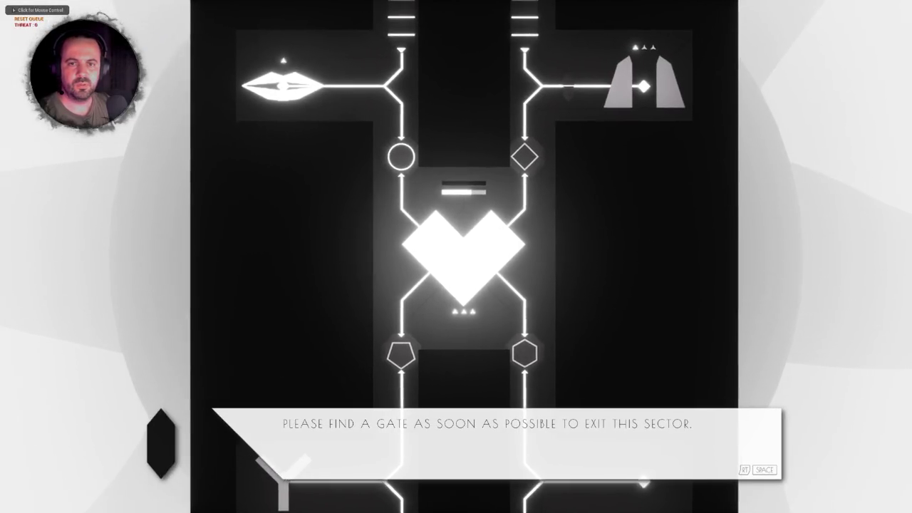
{"action": "key", "text": "w"}
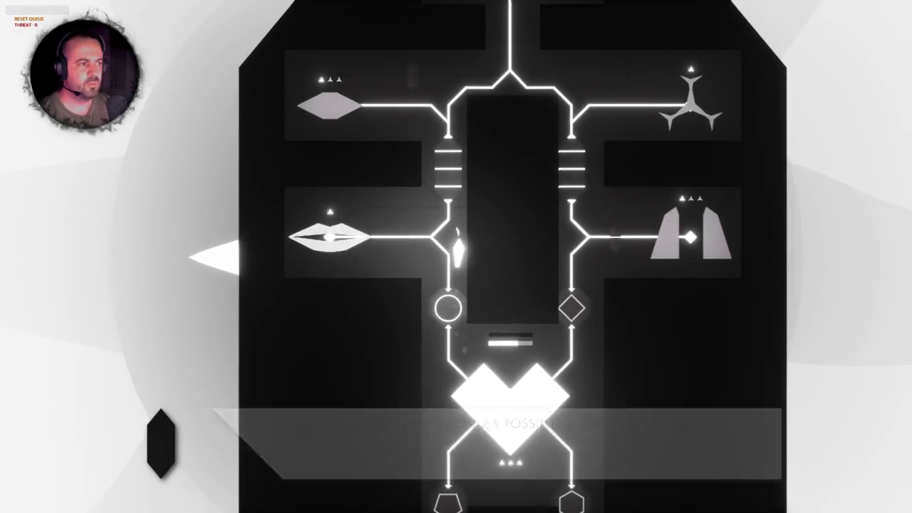
{"action": "key", "text": "w"}
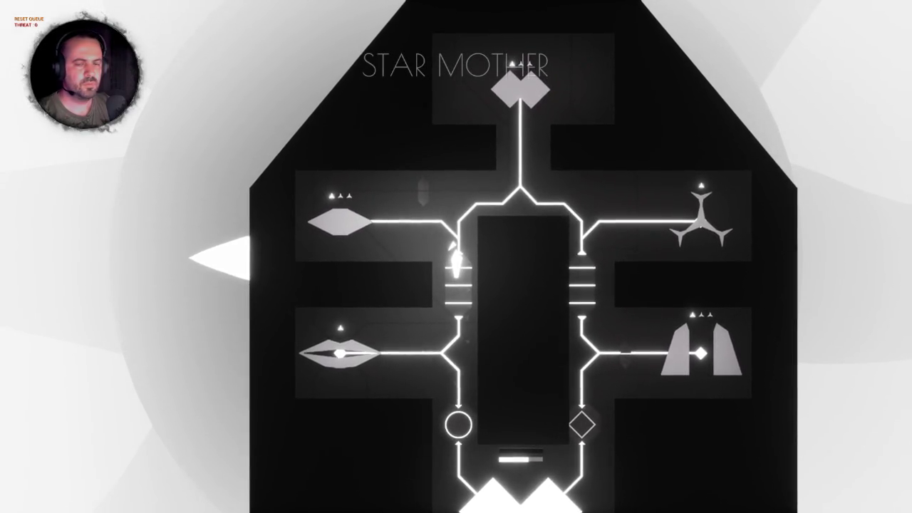
{"action": "key", "text": "w"}
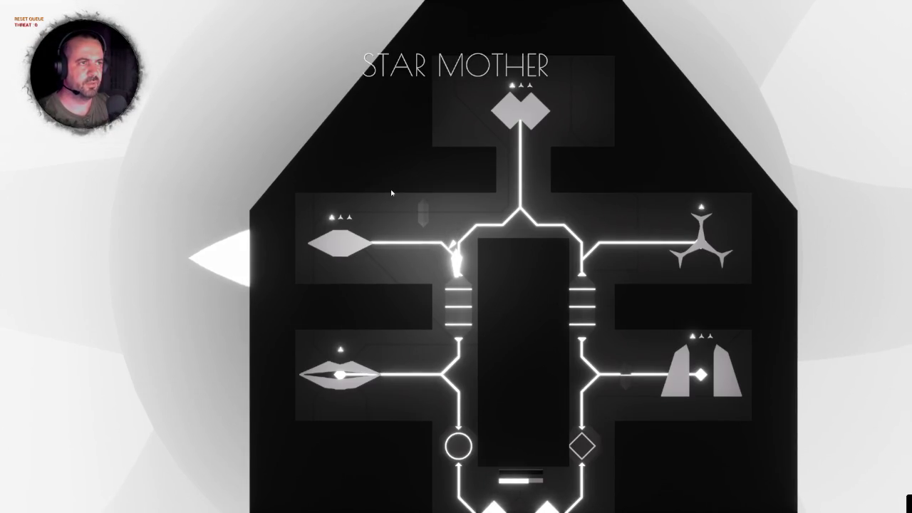
{"action": "key", "text": "Escape"}
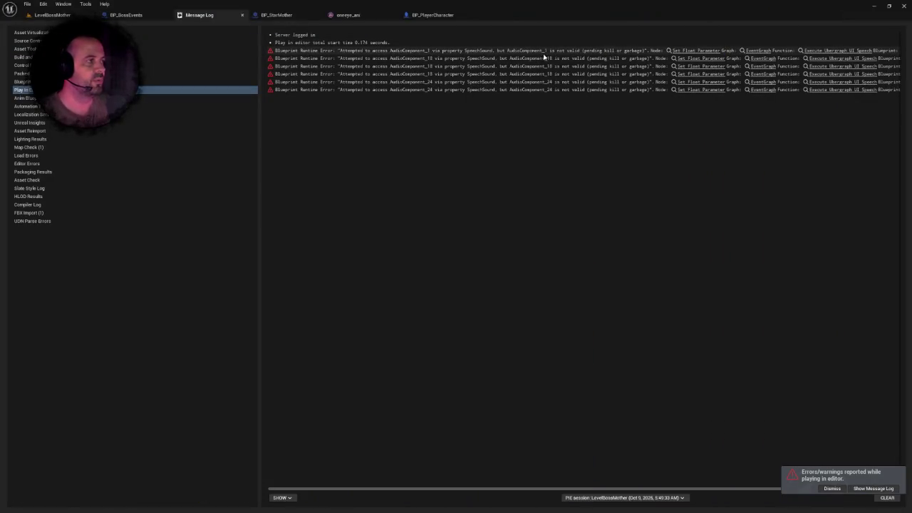
- Check the speech node connections in BP_BossEvents, then replay the LevelBossMother level
{"action": "left_click", "coordinate": [132, 16]}
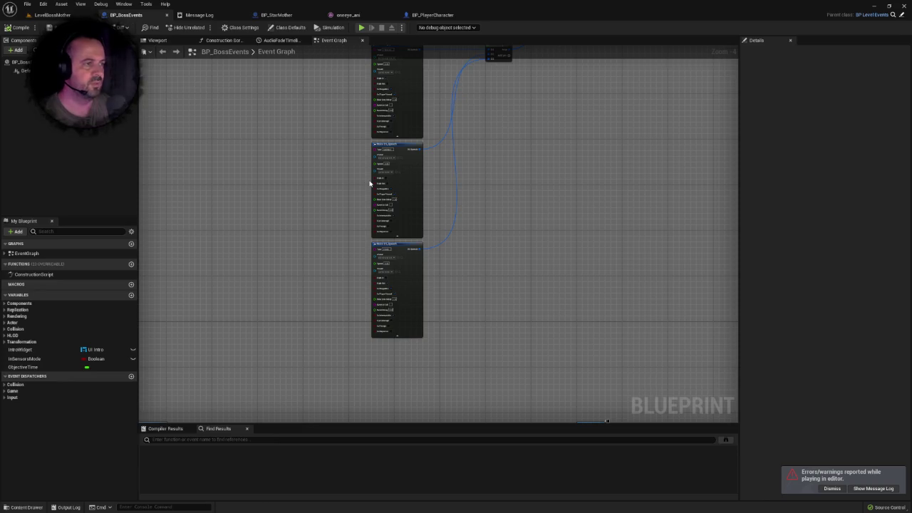
{"action": "scroll", "coordinate": [361, 254], "scroll_direction": "up", "scroll_amount": 2}
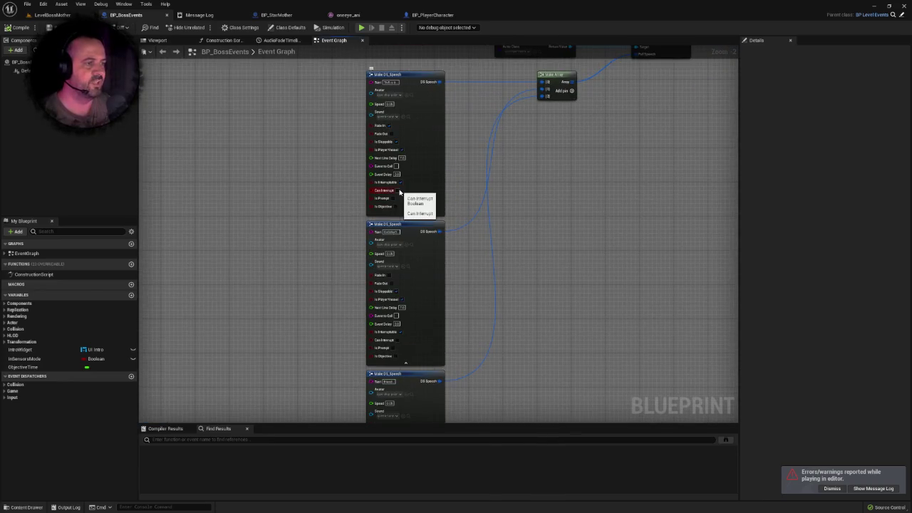
{"action": "scroll", "coordinate": [499, 206], "scroll_direction": "down", "scroll_amount": 2}
{"action": "left_click_drag", "start_coordinate": [526, 209], "coordinate": [477, 207]}
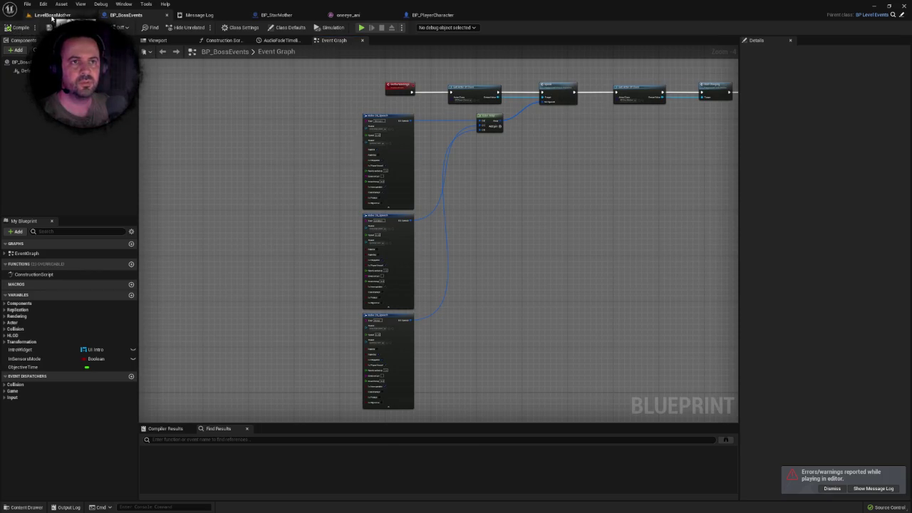
{"action": "left_click", "coordinate": [52, 15]}
{"action": "left_click", "coordinate": [152, 28]}
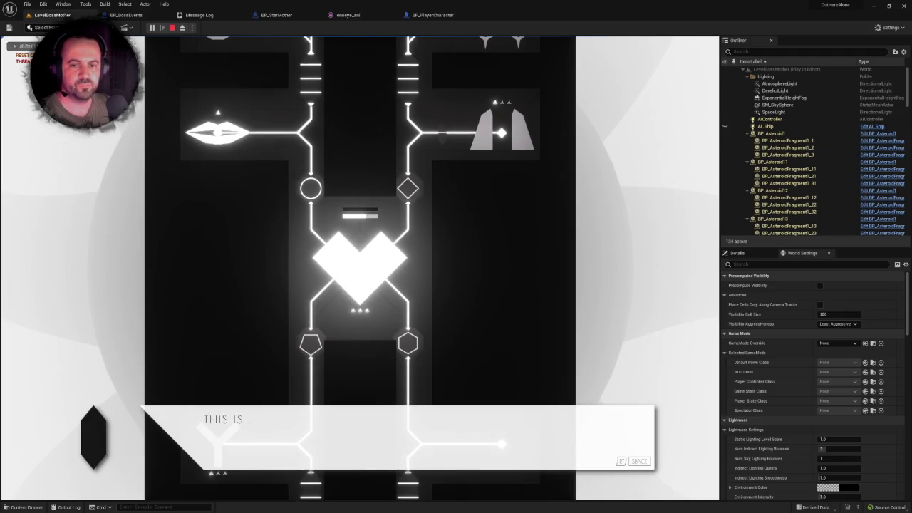
- Advance the dialogue, go fullscreen, move the ship up twice, then return to the UI_Speech blueprint
{"action": "key", "text": "space"}
{"action": "key", "text": "F11"}
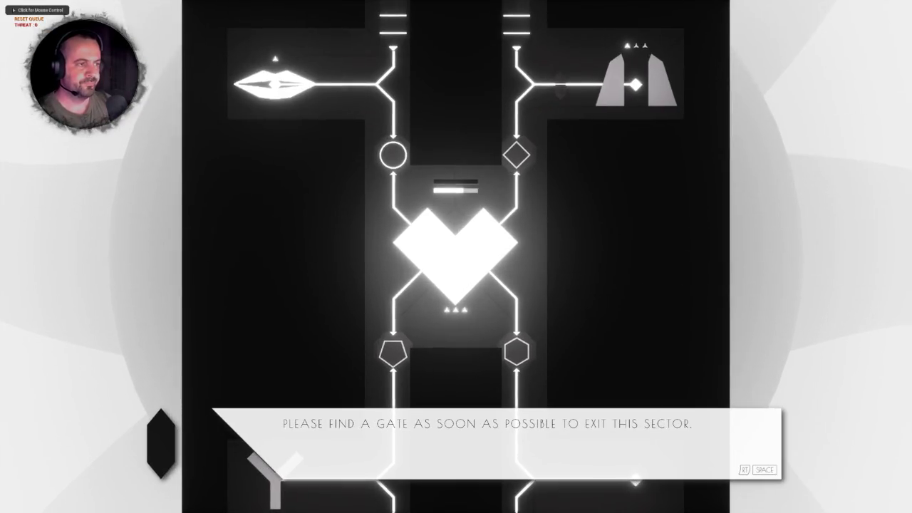
{"action": "key", "text": "w"}
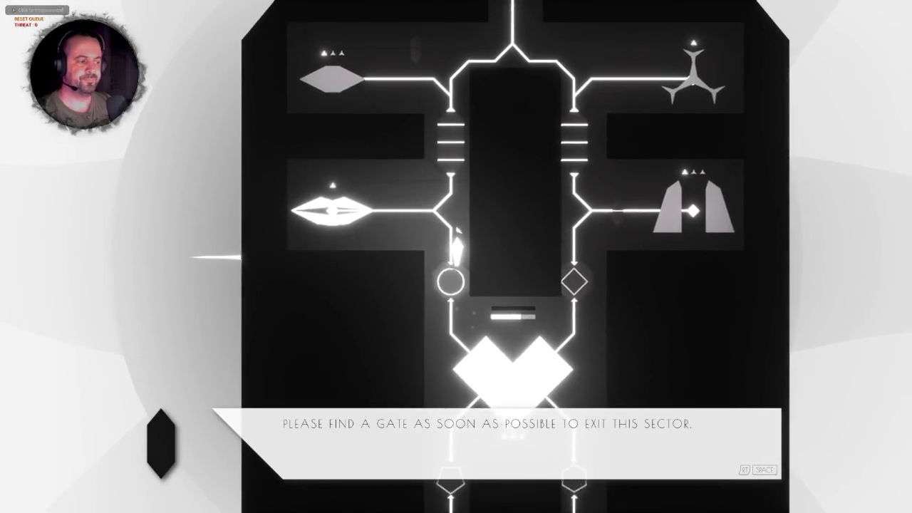
{"action": "key", "text": "w"}
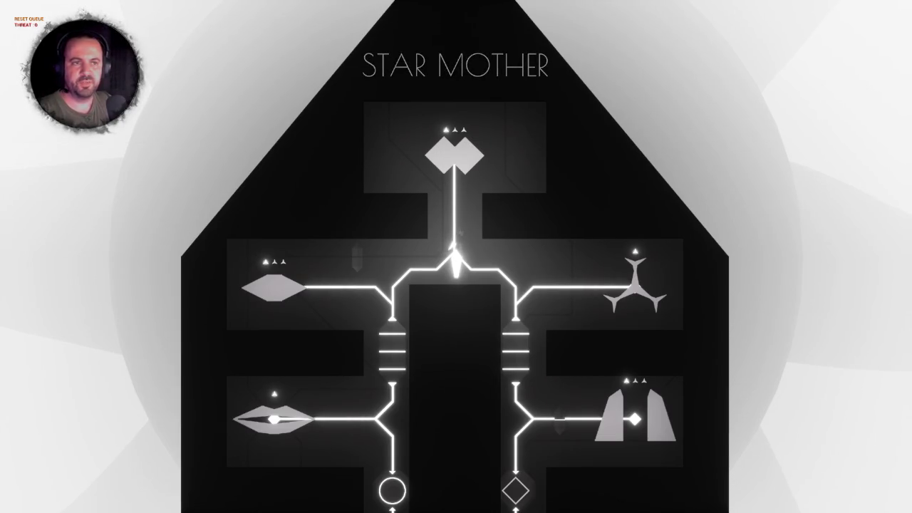
{"action": "key", "text": "alt+Tab"}
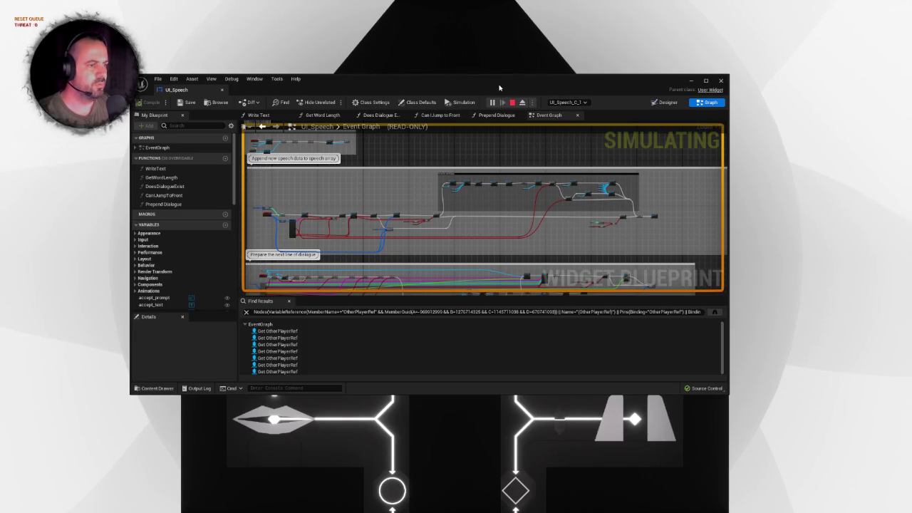
- Try adding a node in the read-only UI_Speech graph, then stop Play in Editor with Esc
{"action": "left_click_drag", "start_coordinate": [499, 87], "coordinate": [499, 89]}
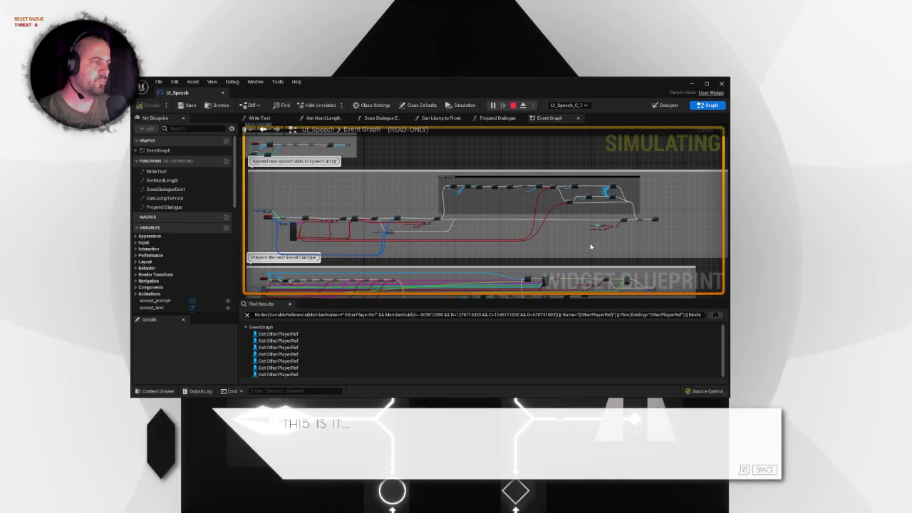
{"action": "right_click", "coordinate": [590, 247]}
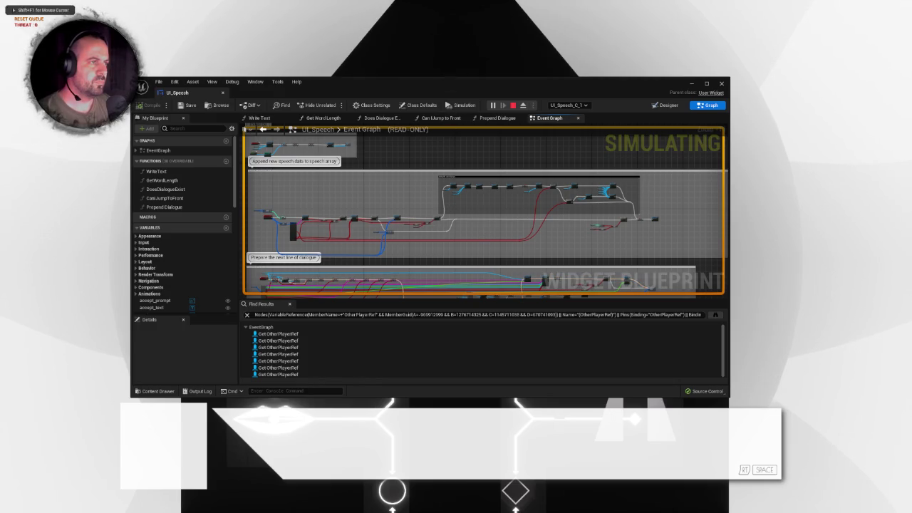
{"action": "key", "text": "Escape"}
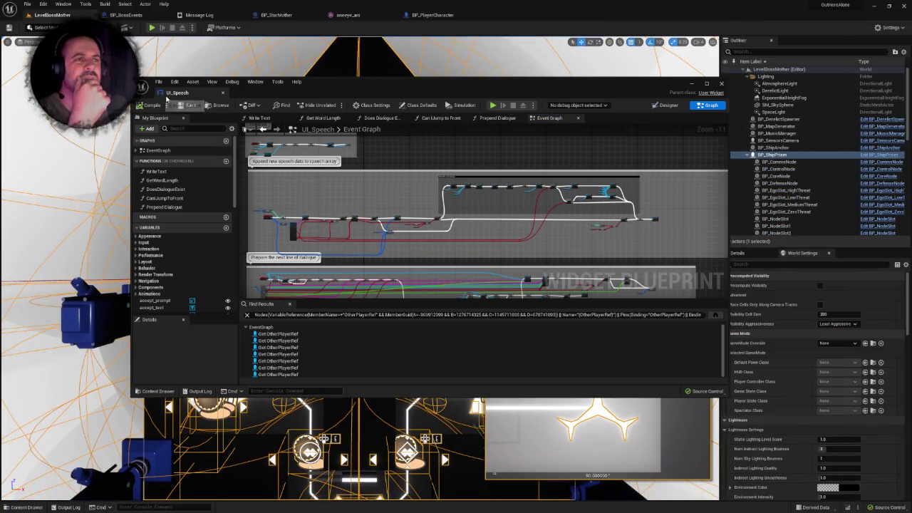
{"action": "mouse_move", "coordinate": [172, 99]}
{"action": "left_mouse_down"}
{"action": "mouse_move", "coordinate": [231, 98]}
{"action": "mouse_move", "coordinate": [383, 21]}
{"action": "mouse_move", "coordinate": [492, 14]}
{"action": "left_mouse_up"}
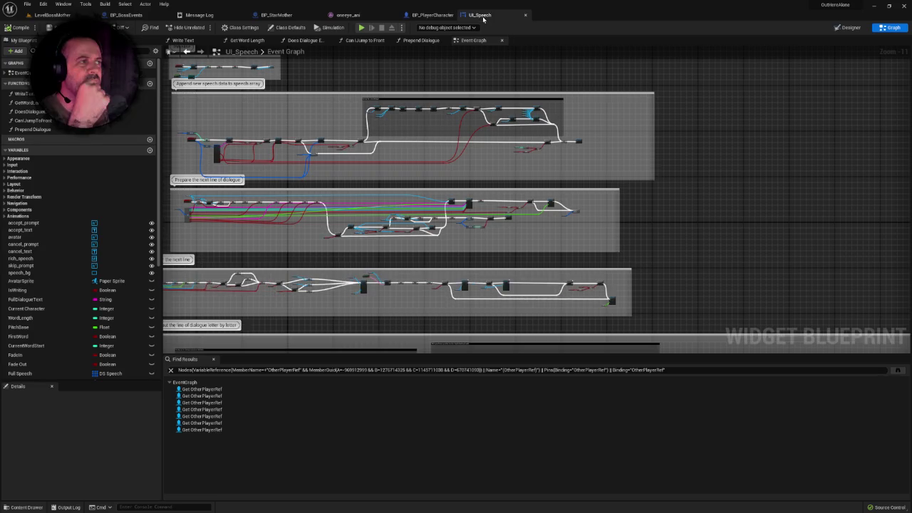
{"action": "scroll", "coordinate": [369, 175], "scroll_direction": "up", "scroll_amount": 5}
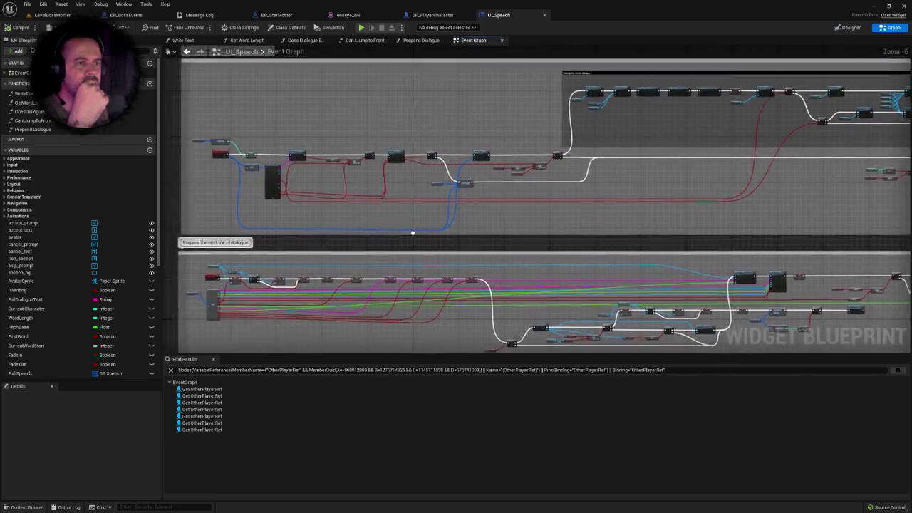
{"action": "scroll", "coordinate": [314, 243], "scroll_direction": "up", "scroll_amount": 4}
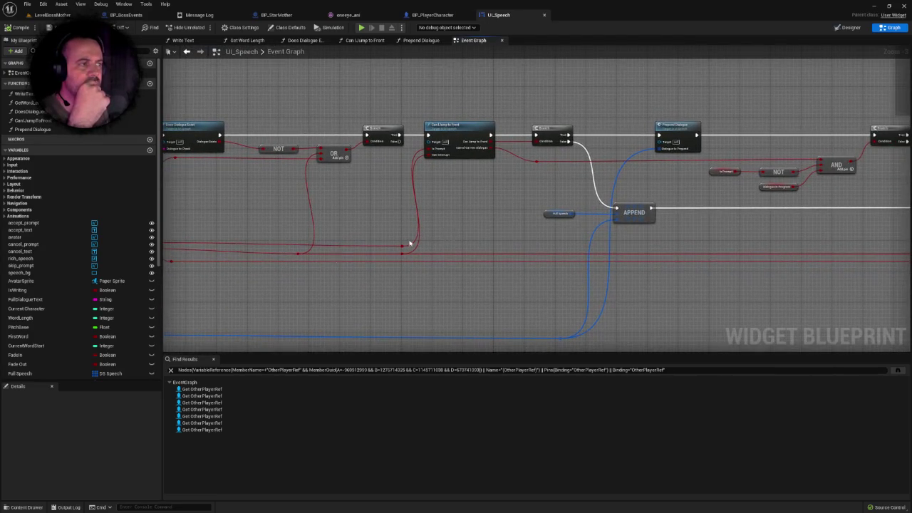
{"action": "mouse_move", "coordinate": [498, 199]}
{"action": "left_mouse_down"}
{"action": "mouse_move", "coordinate": [350, 235]}
{"action": "mouse_move", "coordinate": [401, 191]}
{"action": "left_mouse_up"}
{"action": "double_click", "coordinate": [401, 191]}
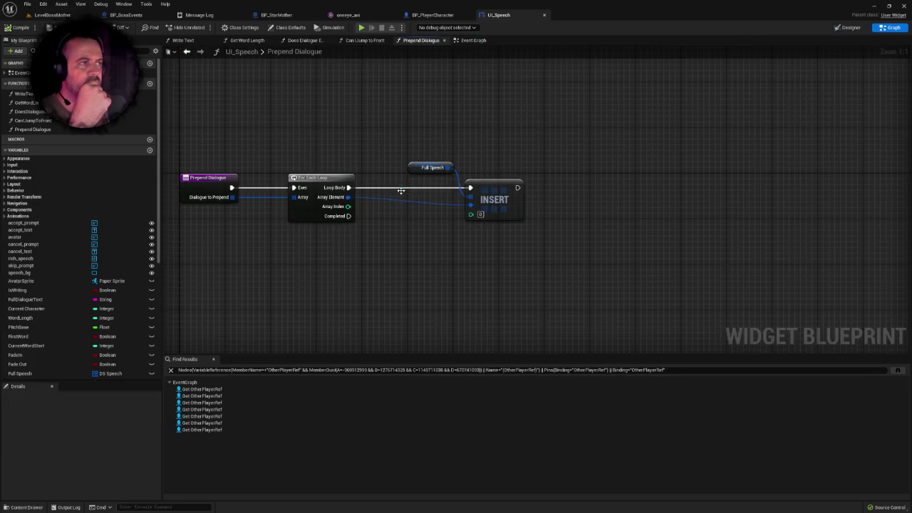
{"action": "mouse_move", "coordinate": [387, 244]}
{"action": "left_mouse_down"}
{"action": "mouse_move", "coordinate": [432, 252]}
{"action": "mouse_move", "coordinate": [394, 248]}
{"action": "left_mouse_up"}
{"action": "right_click", "coordinate": [432, 251]}
{"action": "left_click", "coordinate": [415, 255]}
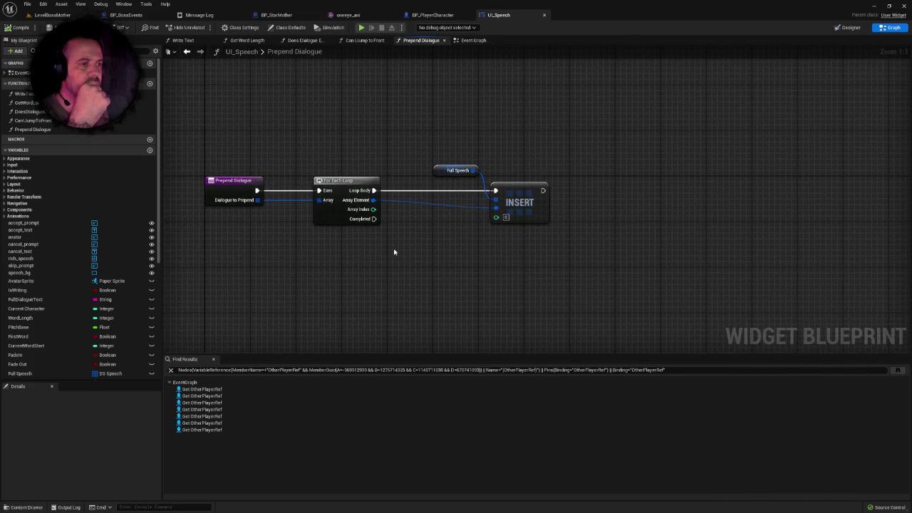
- Open the Prepend Dialogue function and inspect its For Each Loop, Full Speech and INSERT nodes
{"action": "left_click", "coordinate": [473, 40]}
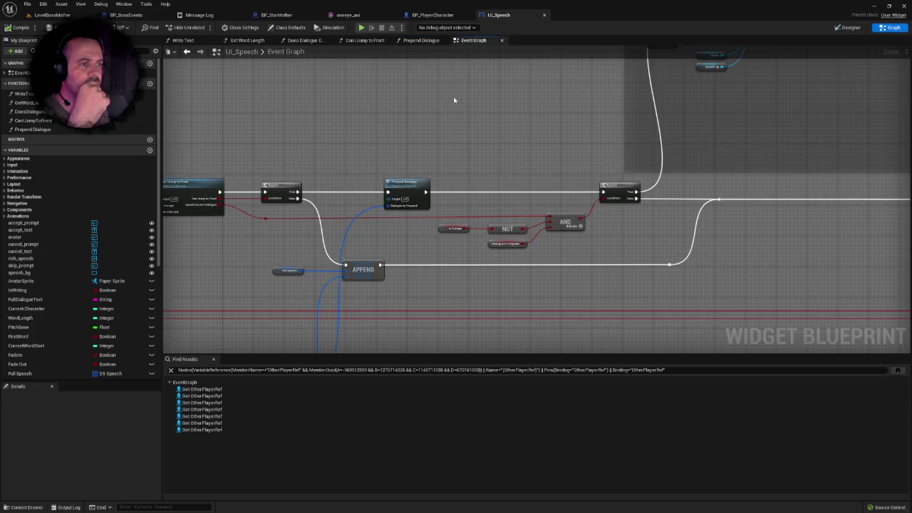
{"action": "double_click", "coordinate": [448, 151]}
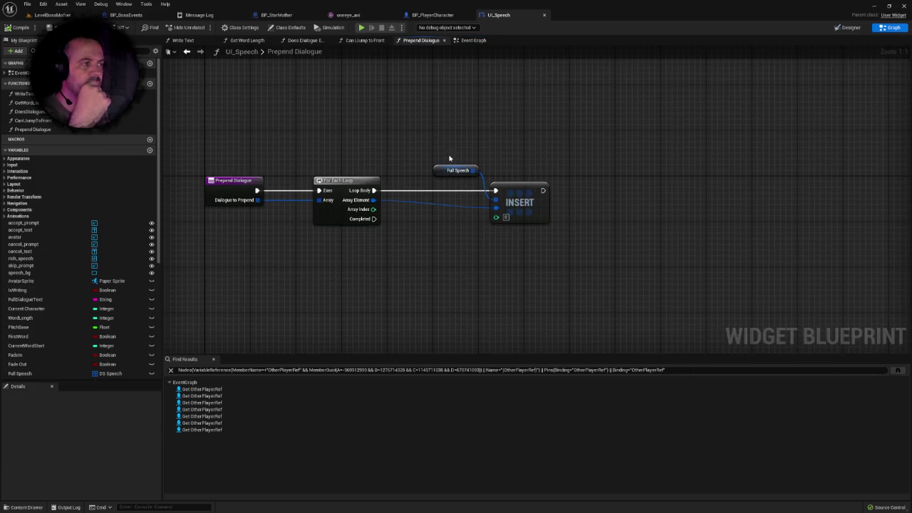
{"action": "right_click", "coordinate": [402, 150]}
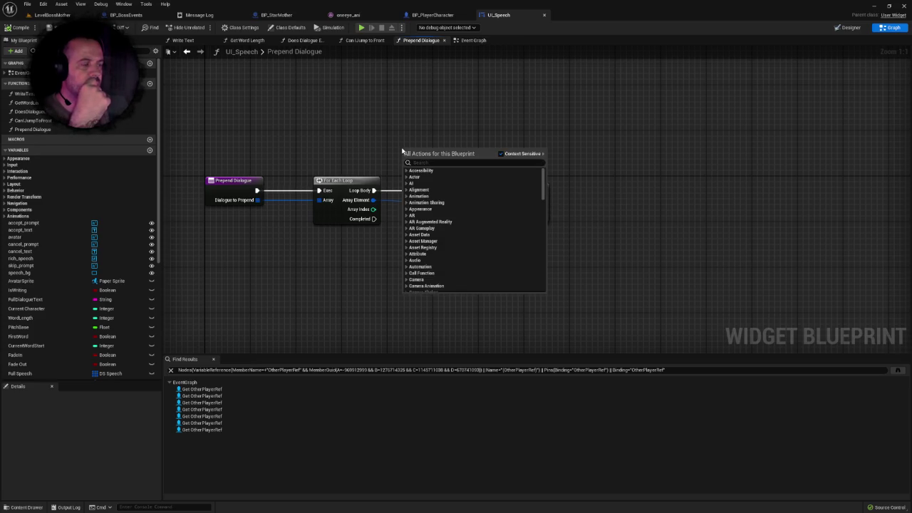
{"action": "left_click", "coordinate": [398, 150]}
{"action": "right_click", "coordinate": [399, 149]}
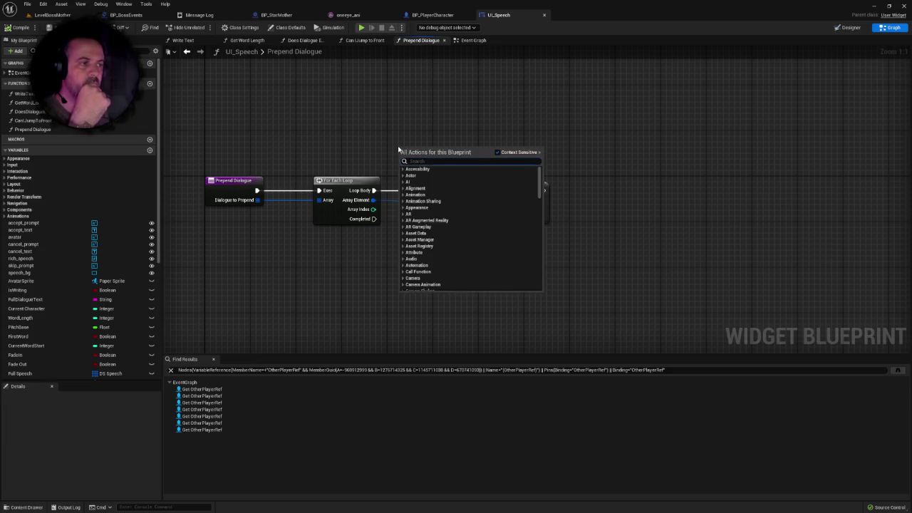
{"action": "left_click", "coordinate": [380, 143]}
{"action": "mouse_move", "coordinate": [330, 129]}
{"action": "left_mouse_down"}
{"action": "mouse_move", "coordinate": [530, 249]}
{"action": "mouse_move", "coordinate": [580, 259]}
{"action": "left_mouse_up"}
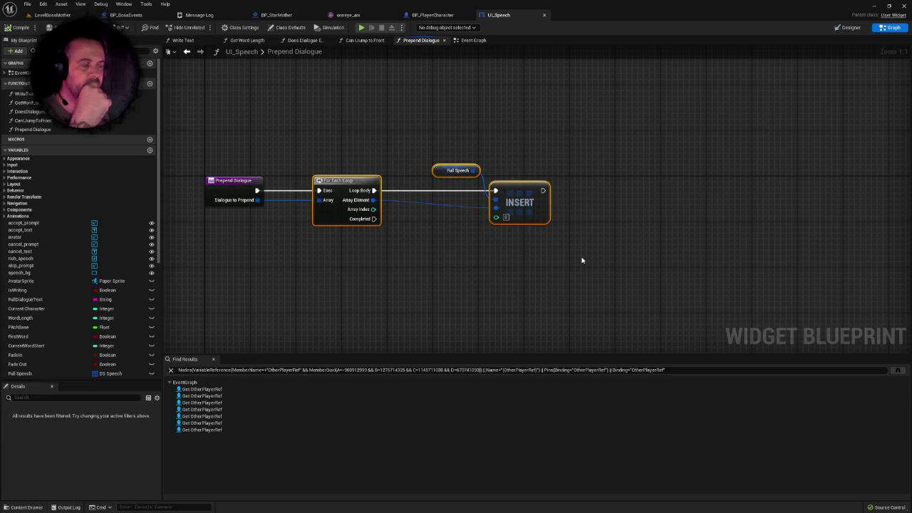
{"action": "left_click", "coordinate": [581, 260]}
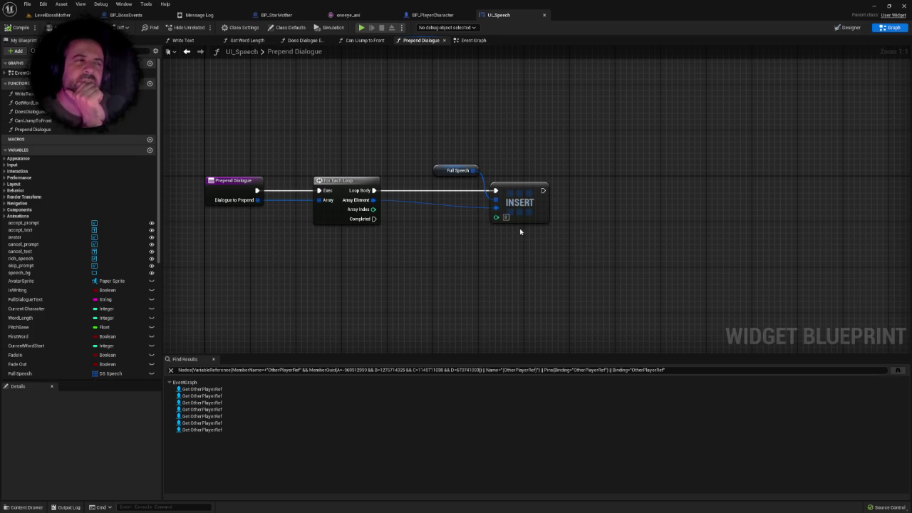
{"action": "left_click_drag", "start_coordinate": [486, 163], "coordinate": [484, 148]}
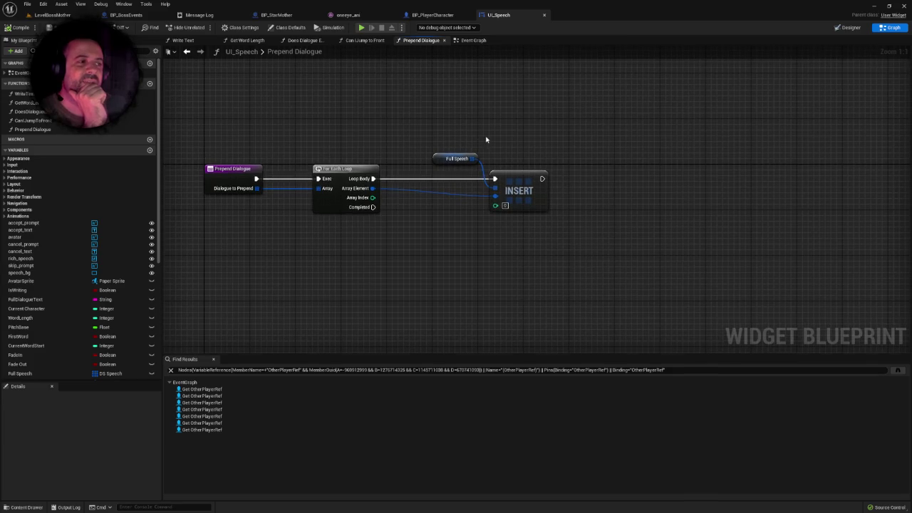
{"action": "right_click", "coordinate": [486, 136]}
{"action": "left_click_drag", "start_coordinate": [441, 129], "coordinate": [539, 246]}
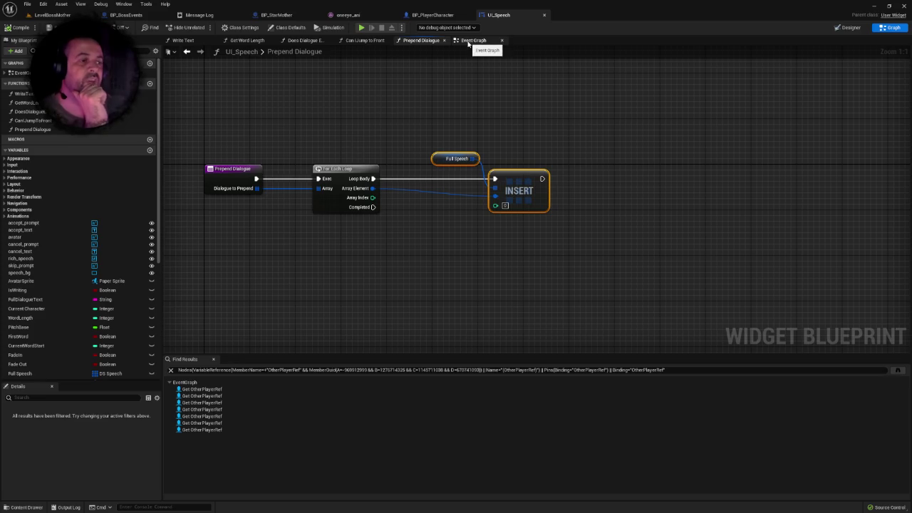
- Find the Prepend Dialogue call in the Event Graph, reopen the function, then view BP_BossEvents
{"action": "left_click", "coordinate": [468, 41]}
{"action": "left_click_drag", "start_coordinate": [374, 164], "coordinate": [503, 161]}
{"action": "right_click", "coordinate": [407, 187]}
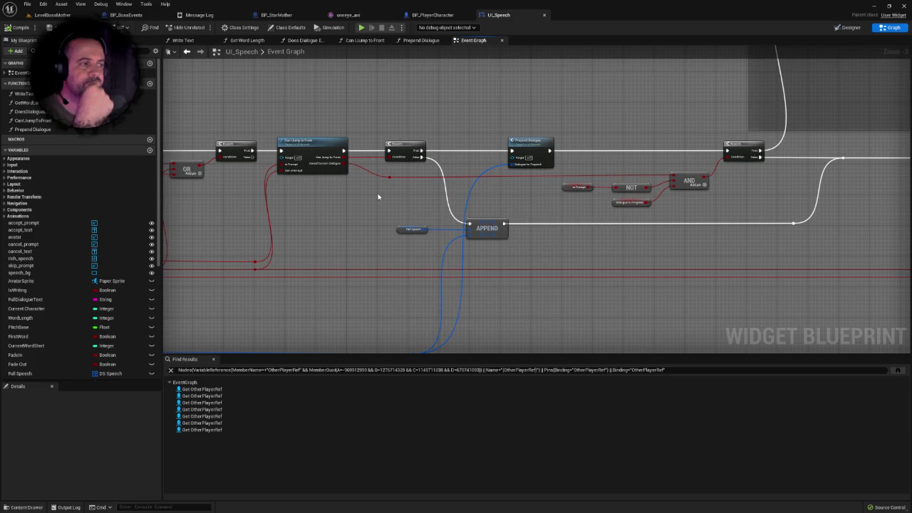
{"action": "mouse_move", "coordinate": [380, 198]}
{"action": "left_mouse_down"}
{"action": "mouse_move", "coordinate": [353, 175]}
{"action": "mouse_move", "coordinate": [326, 183]}
{"action": "mouse_move", "coordinate": [349, 175]}
{"action": "left_mouse_up"}
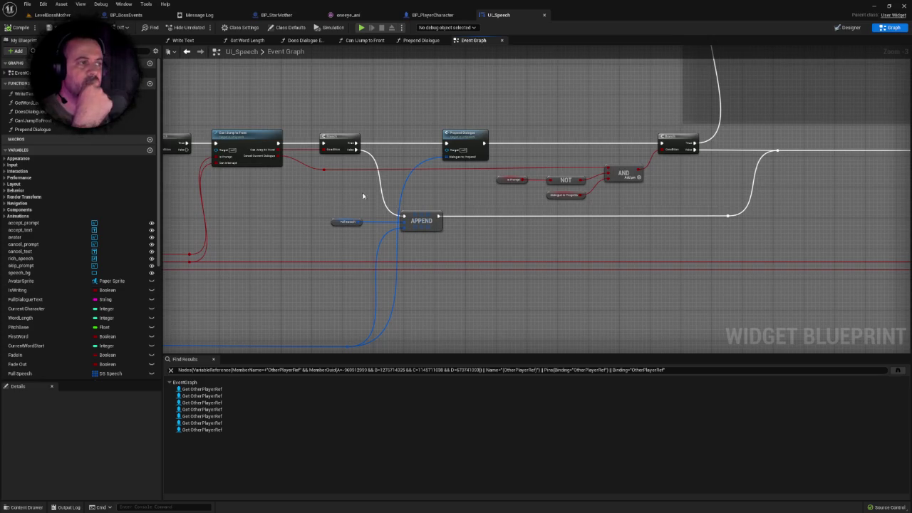
{"action": "scroll", "coordinate": [451, 112], "scroll_direction": "up", "scroll_amount": 2}
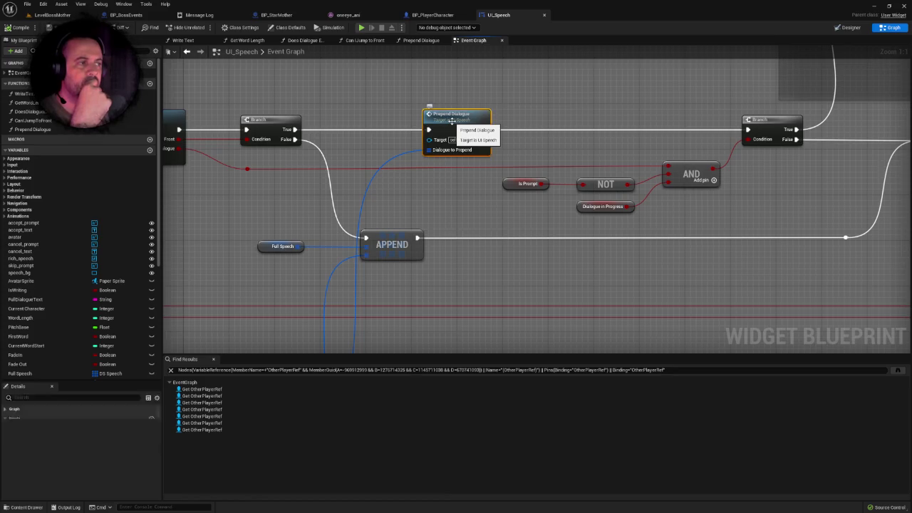
{"action": "double_click", "coordinate": [451, 121]}
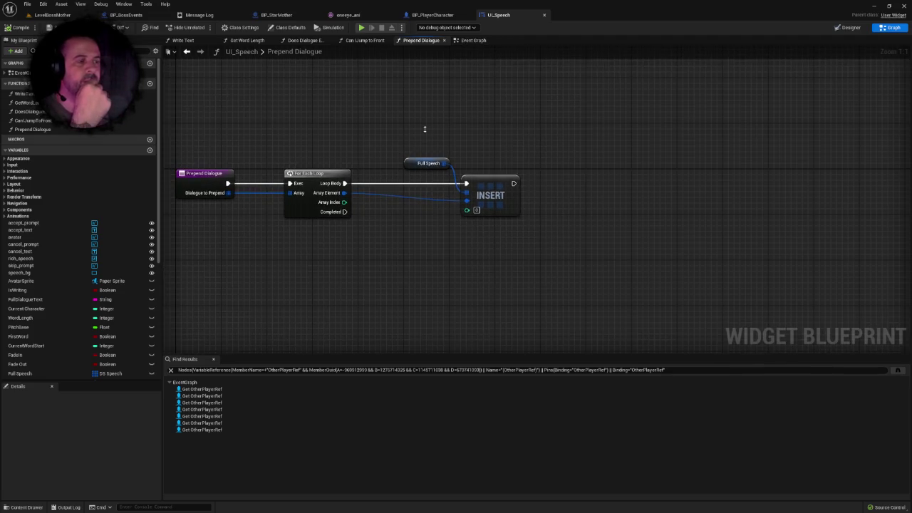
{"action": "left_click", "coordinate": [139, 15]}
{"action": "left_click", "coordinate": [270, 15]}
{"action": "left_click", "coordinate": [128, 15]}
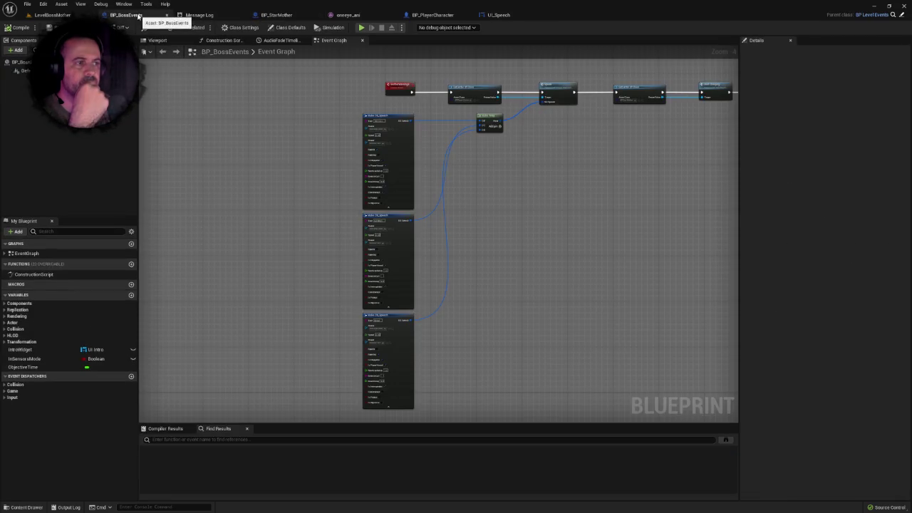
{"action": "scroll", "coordinate": [292, 140], "scroll_direction": "up", "scroll_amount": 1}
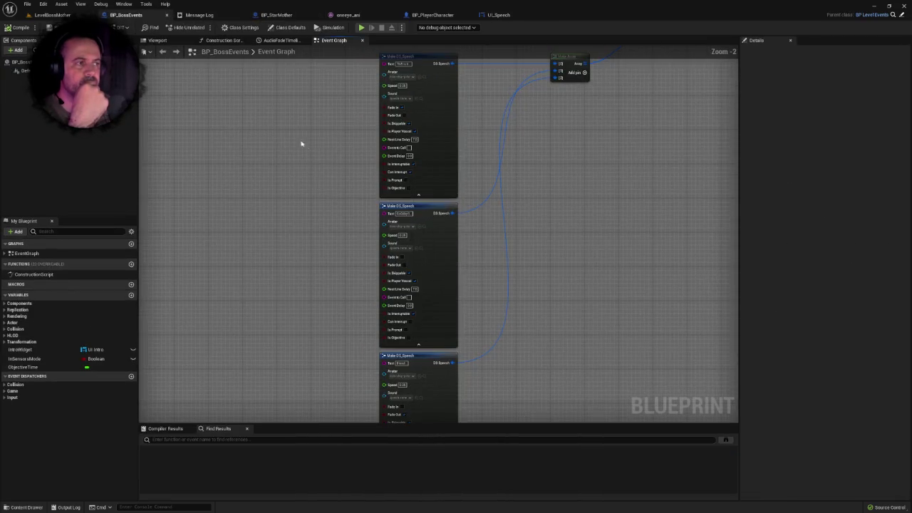
{"action": "left_click_drag", "start_coordinate": [274, 120], "coordinate": [418, 366]}
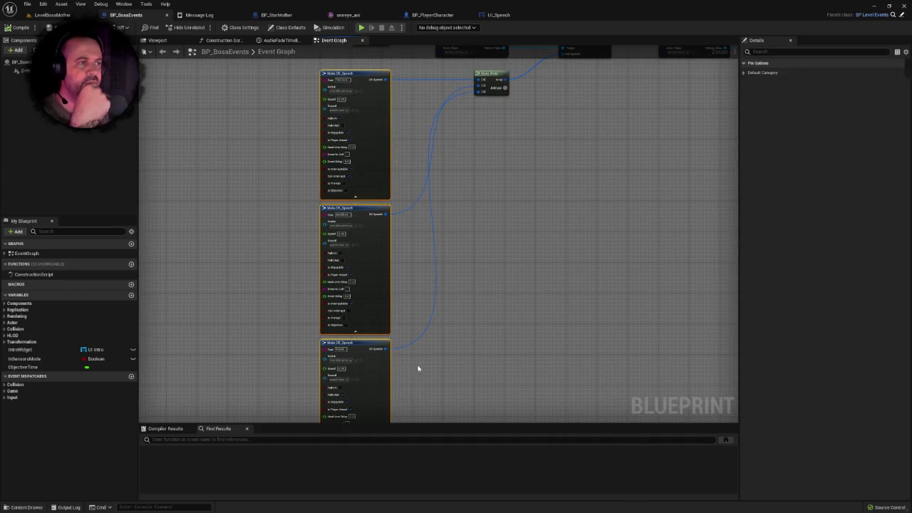
{"action": "scroll", "coordinate": [483, 228], "scroll_direction": "down", "scroll_amount": 1}
{"action": "scroll", "coordinate": [466, 205], "scroll_direction": "up", "scroll_amount": 3}
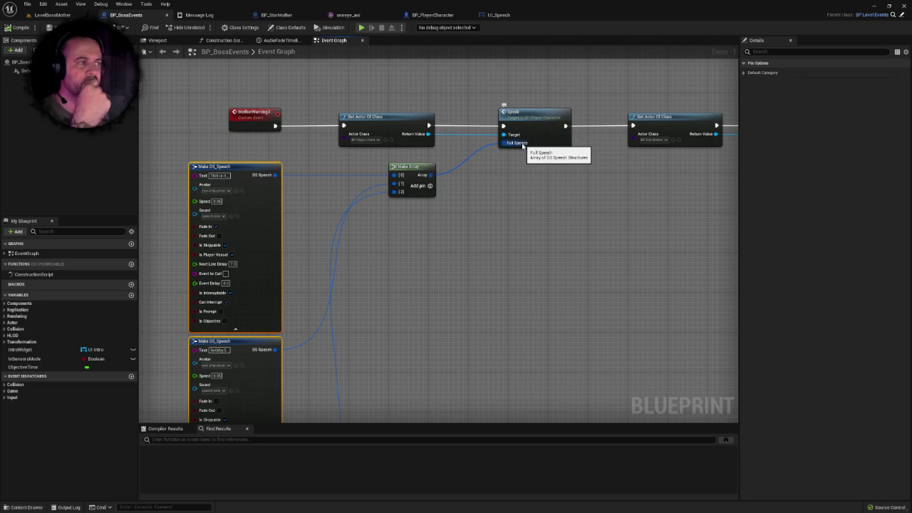
{"action": "scroll", "coordinate": [350, 190], "scroll_direction": "down", "scroll_amount": 2}
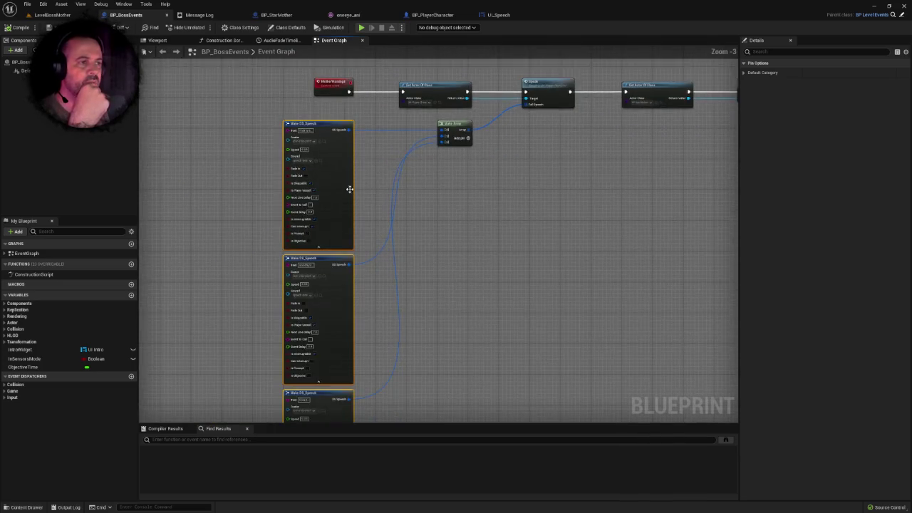
{"action": "mouse_move", "coordinate": [368, 362]}
{"action": "left_mouse_down"}
{"action": "mouse_move", "coordinate": [446, 253]}
{"action": "mouse_move", "coordinate": [450, 178]}
{"action": "left_mouse_up"}
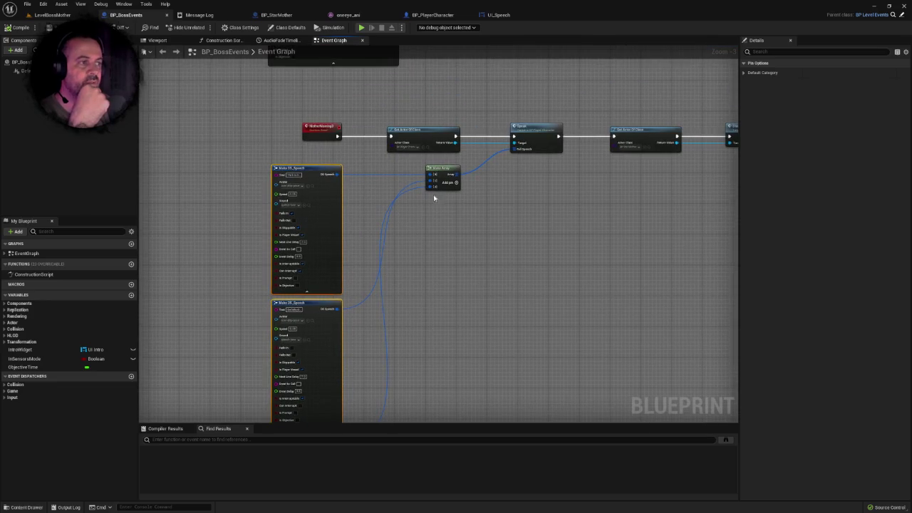
{"action": "scroll", "coordinate": [425, 140], "scroll_direction": "up", "scroll_amount": 1}
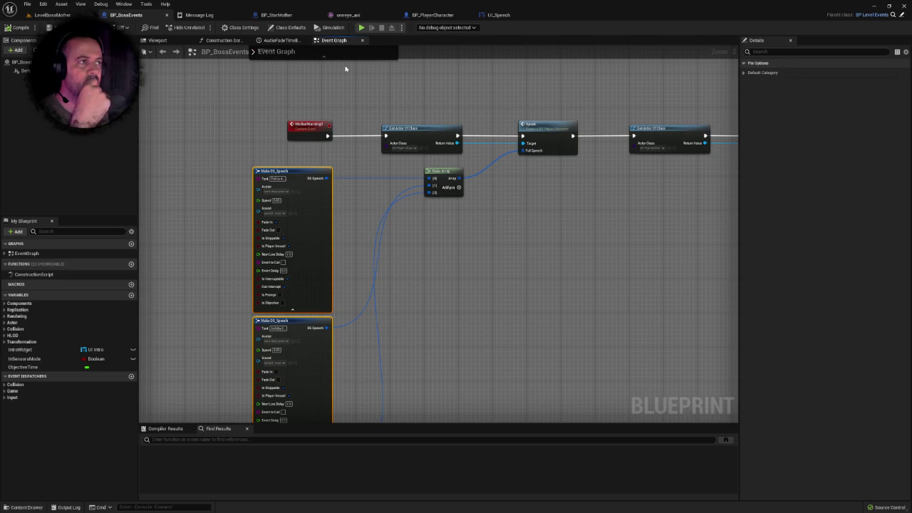
- Back in UI_Speech's Prepend Dialogue graph, select and inspect the Full Speech and INSERT nodes
{"action": "left_click", "coordinate": [517, 17]}
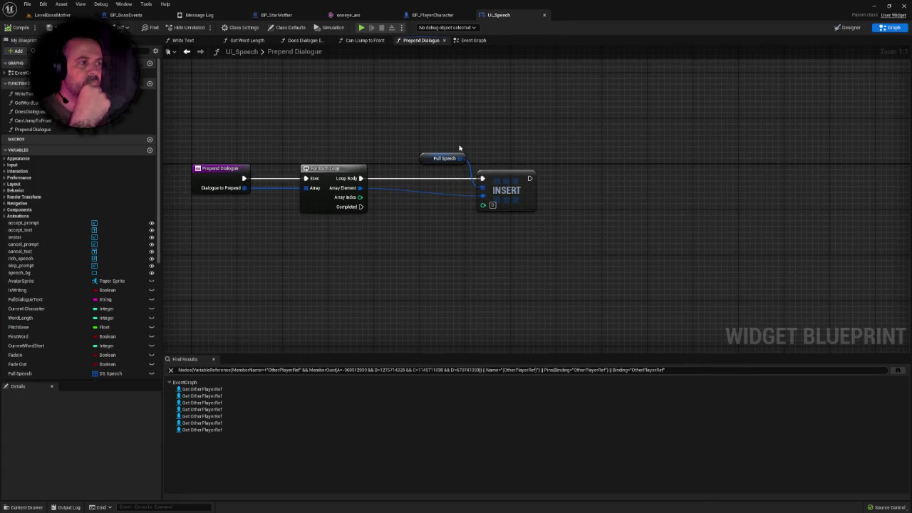
{"action": "mouse_move", "coordinate": [426, 127]}
{"action": "left_mouse_down"}
{"action": "mouse_move", "coordinate": [525, 227]}
{"action": "mouse_move", "coordinate": [547, 233]}
{"action": "left_mouse_up"}
{"action": "left_click", "coordinate": [433, 224]}
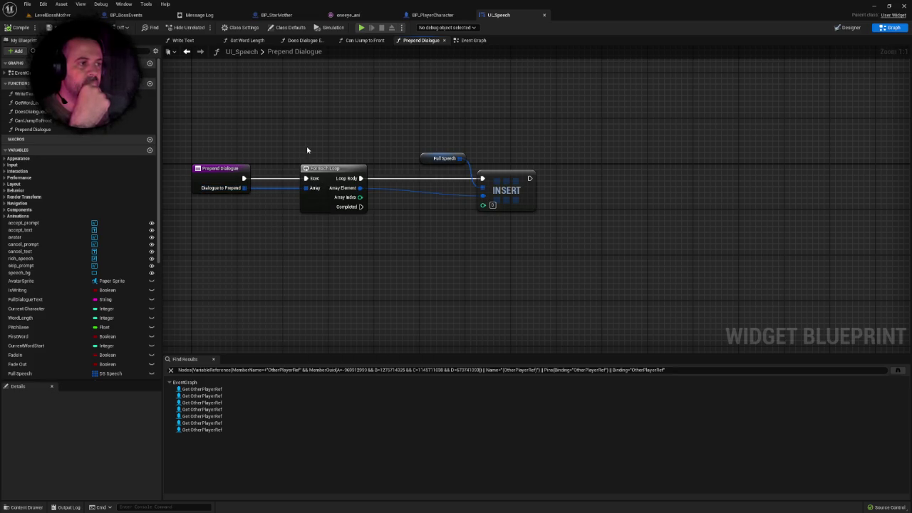
{"action": "left_click_drag", "start_coordinate": [305, 148], "coordinate": [597, 247]}
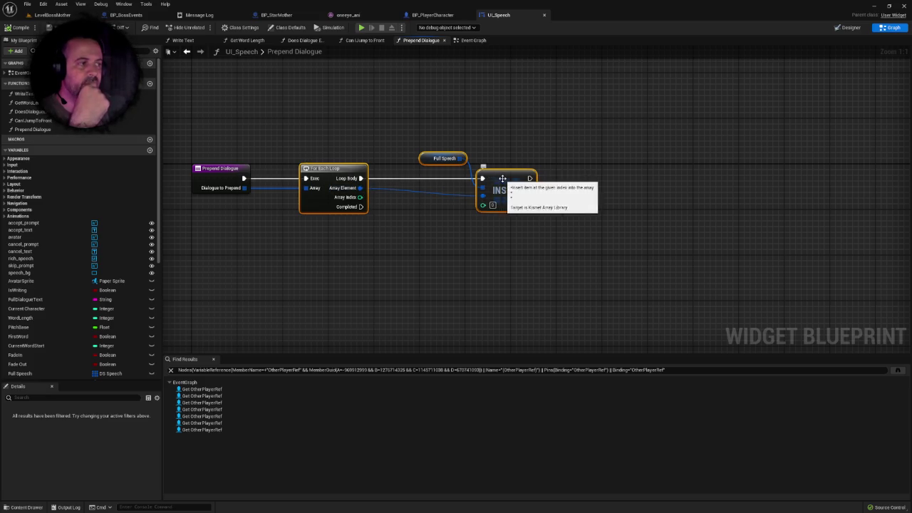
{"action": "left_click_drag", "start_coordinate": [437, 133], "coordinate": [459, 168]}
{"action": "left_click", "coordinate": [438, 241]}
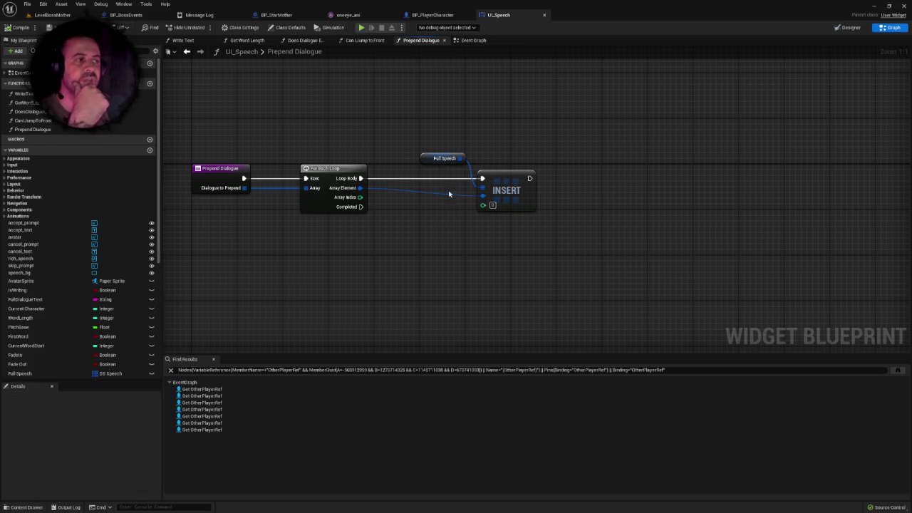
{"action": "mouse_move", "coordinate": [419, 126]}
{"action": "left_mouse_down"}
{"action": "mouse_move", "coordinate": [466, 167]}
{"action": "mouse_move", "coordinate": [454, 164]}
{"action": "left_mouse_up"}
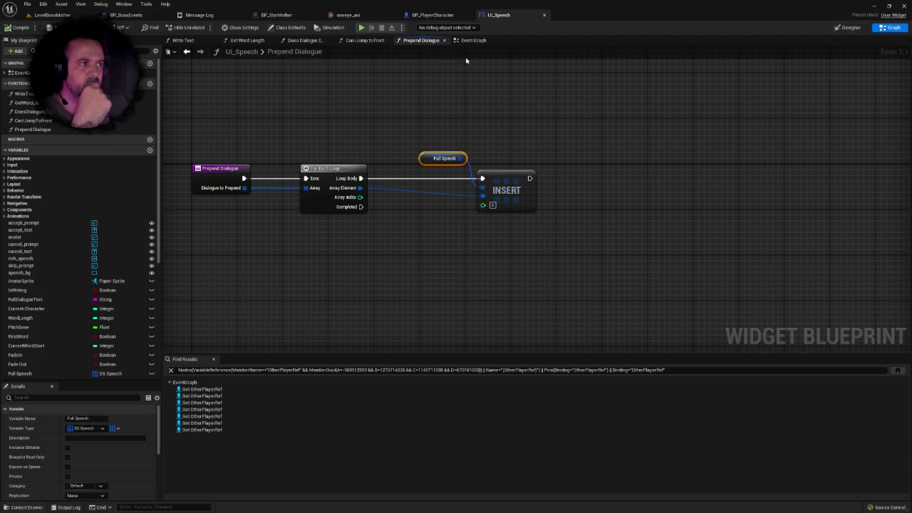
{"action": "left_click", "coordinate": [485, 131]}
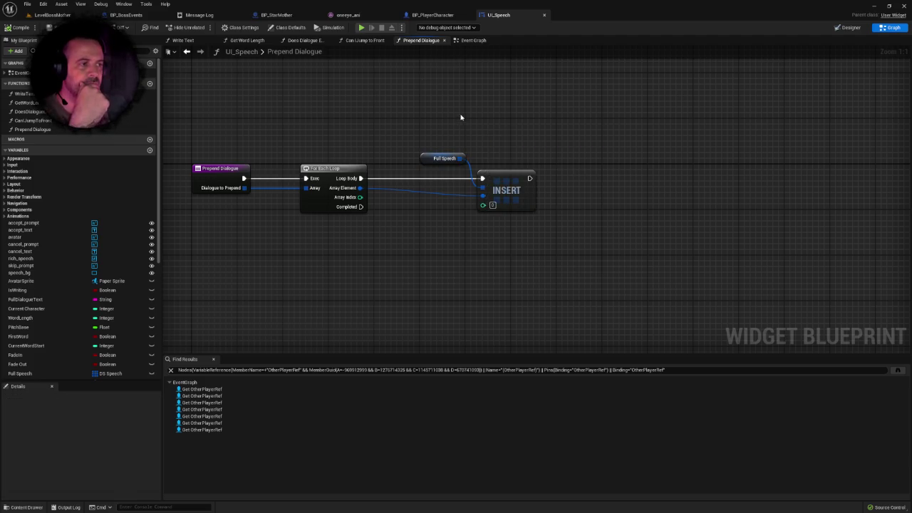
{"action": "left_click_drag", "start_coordinate": [461, 119], "coordinate": [442, 147]}
- Check the main Event Graph, then return to the Prepend Dialogue function graph
{"action": "left_click", "coordinate": [470, 41]}
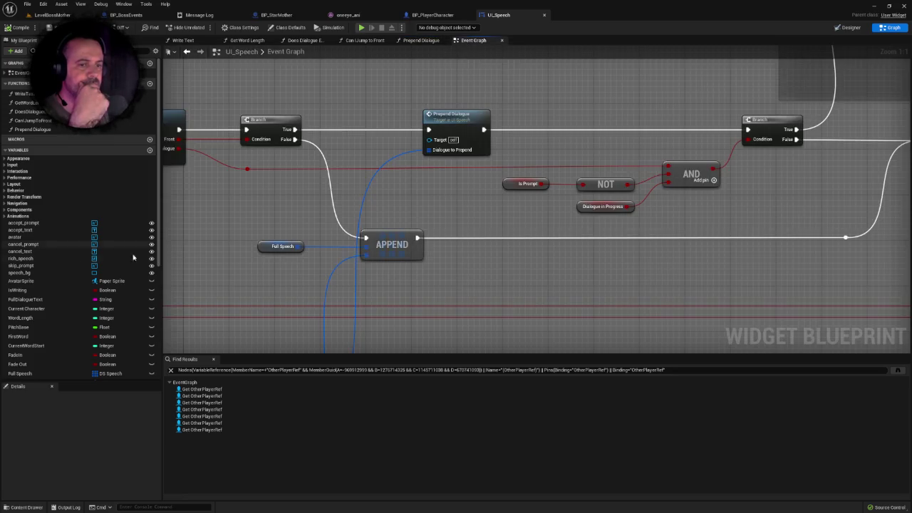
{"action": "scroll", "coordinate": [125, 264], "scroll_direction": "down", "scroll_amount": 3}
{"action": "scroll", "coordinate": [125, 264], "scroll_direction": "down", "scroll_amount": 4}
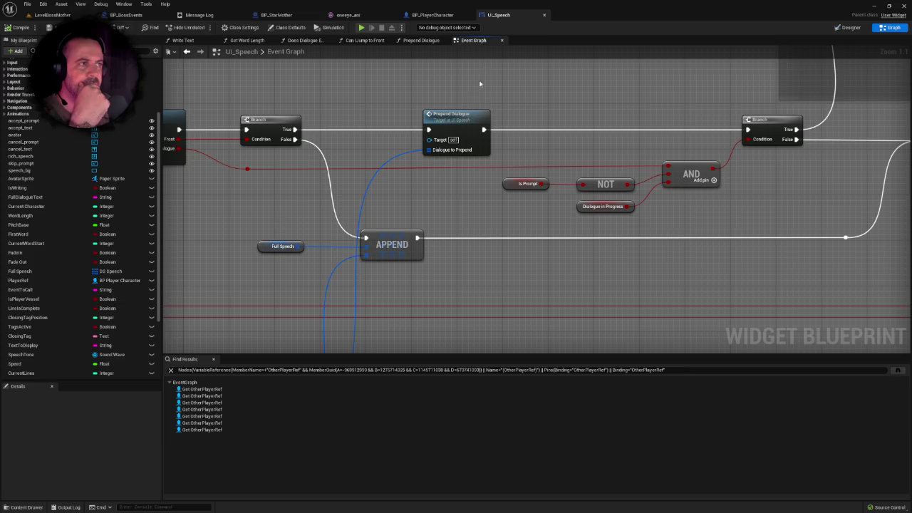
{"action": "left_click", "coordinate": [426, 41]}
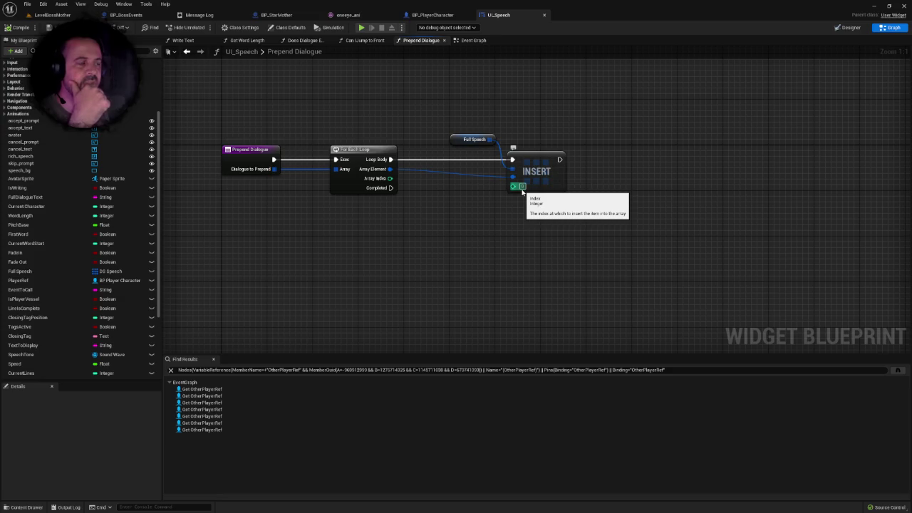
{"action": "left_click_drag", "start_coordinate": [483, 212], "coordinate": [471, 227]}
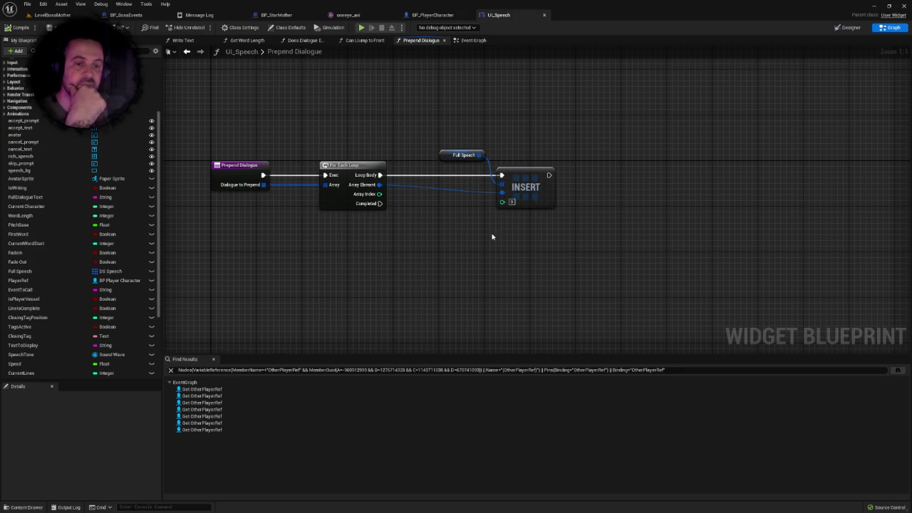
{"action": "scroll", "coordinate": [468, 252], "scroll_direction": "down", "scroll_amount": 3}
{"action": "right_click", "coordinate": [461, 260]}
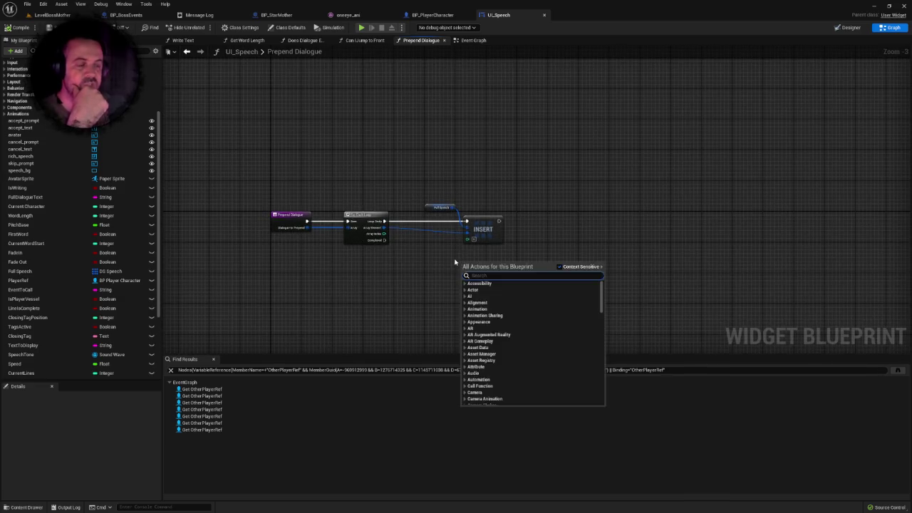
{"action": "left_click", "coordinate": [455, 262]}
{"action": "scroll", "coordinate": [457, 246], "scroll_direction": "up", "scroll_amount": 1}
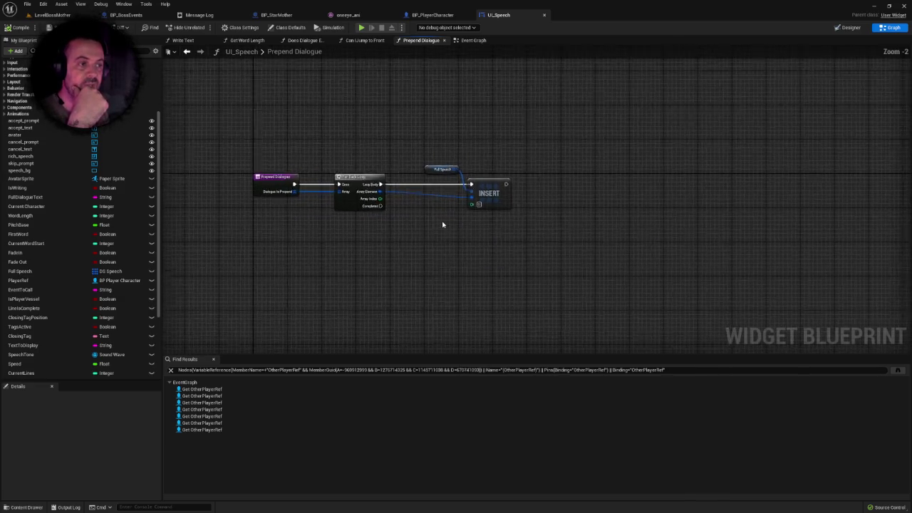
{"action": "scroll", "coordinate": [443, 225], "scroll_direction": "up", "scroll_amount": 1}
- Marquee-select the For Each Loop, Full Speech and INSERT nodes and move them right
{"action": "left_click_drag", "start_coordinate": [548, 254], "coordinate": [314, 113]}
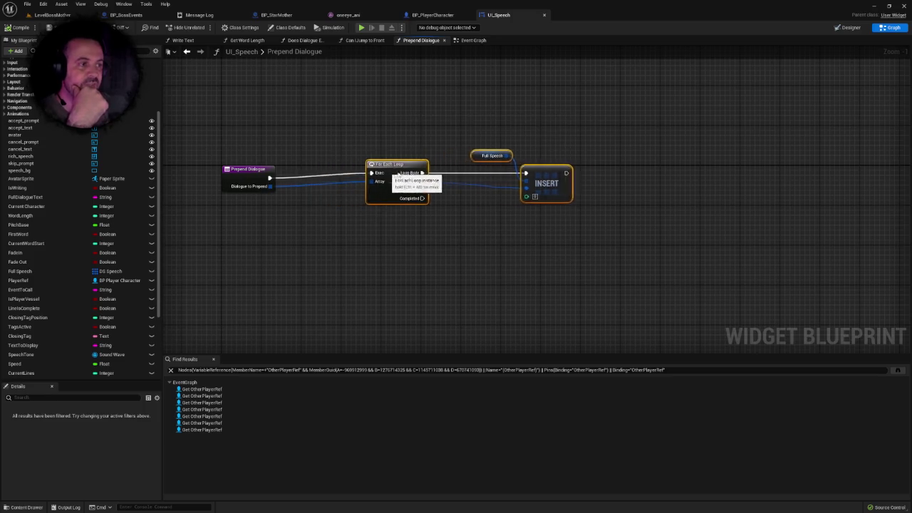
{"action": "left_click_drag", "start_coordinate": [396, 174], "coordinate": [478, 175]}
{"action": "left_click", "coordinate": [371, 196]}
{"action": "scroll", "coordinate": [363, 197], "scroll_direction": "up", "scroll_amount": 1}
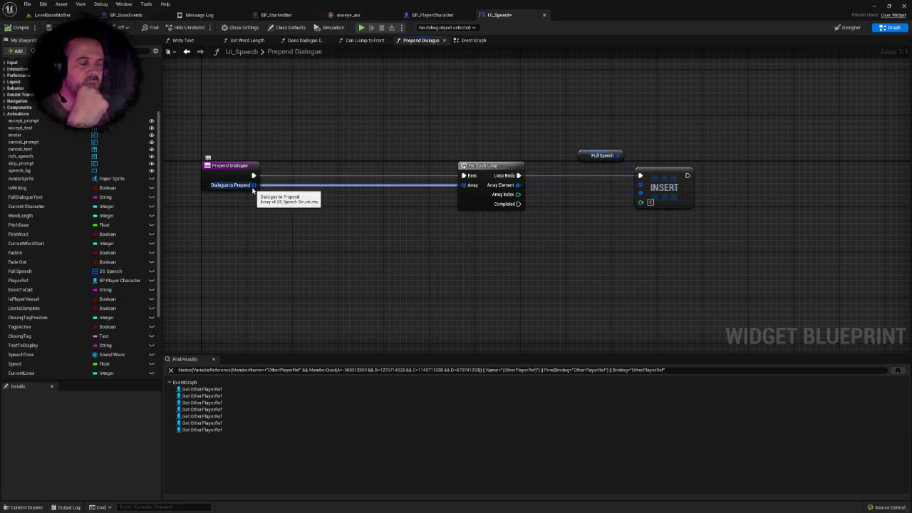
- Add a REVERSE node from Dialogue to Prepend, then delete it
{"action": "left_click_drag", "start_coordinate": [255, 188], "coordinate": [287, 203]}
{"action": "type", "text": "rev"}
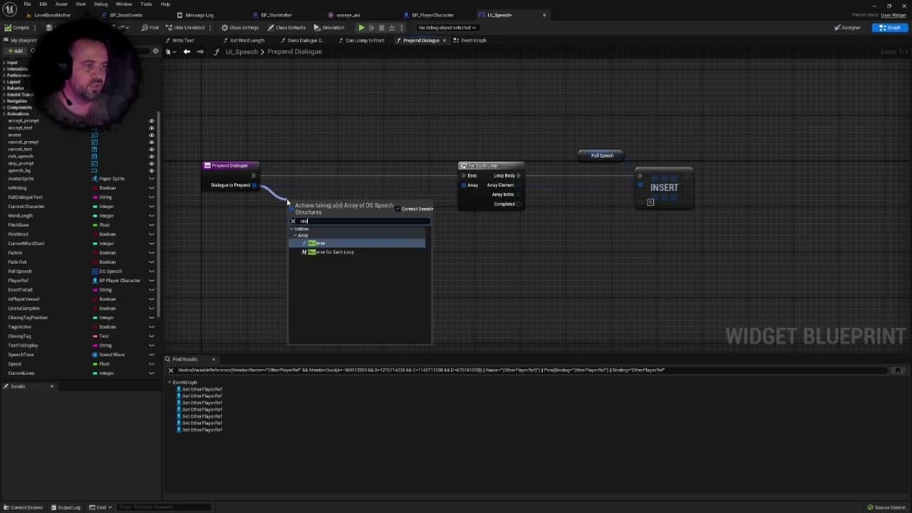
{"action": "left_click", "coordinate": [328, 247]}
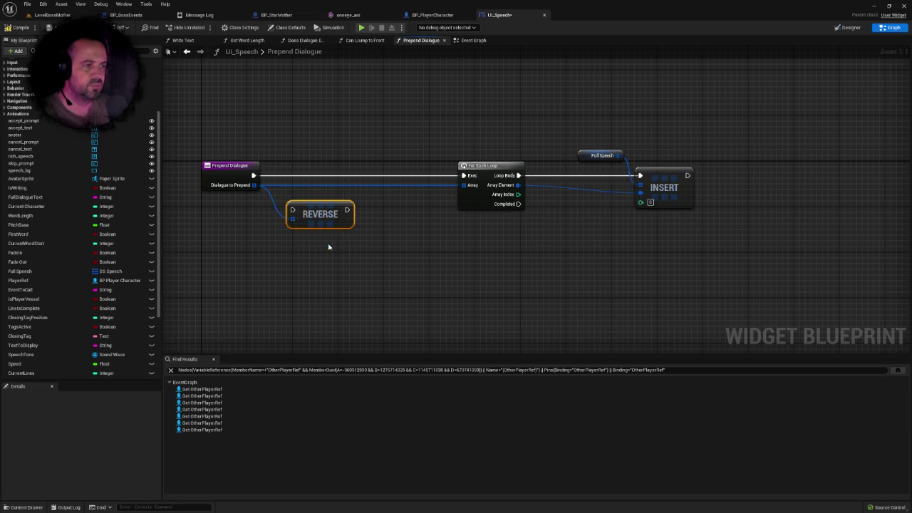
{"action": "left_click_drag", "start_coordinate": [335, 221], "coordinate": [348, 223]}
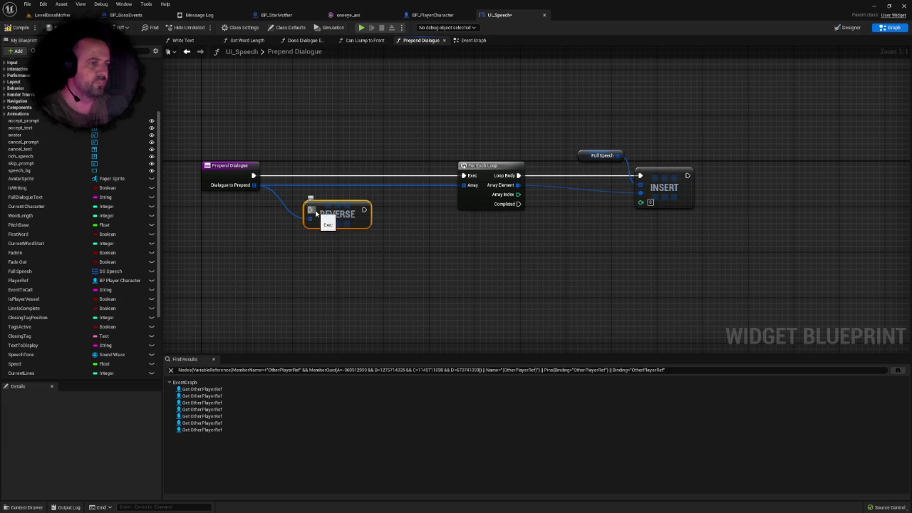
{"action": "key", "text": "Delete"}
- Promote Dialogue to Prepend to a local variable named DialogueToPrependLocal
{"action": "mouse_move", "coordinate": [253, 185]}
{"action": "left_mouse_down"}
{"action": "mouse_move", "coordinate": [295, 204]}
{"action": "mouse_move", "coordinate": [283, 211]}
{"action": "left_mouse_up"}
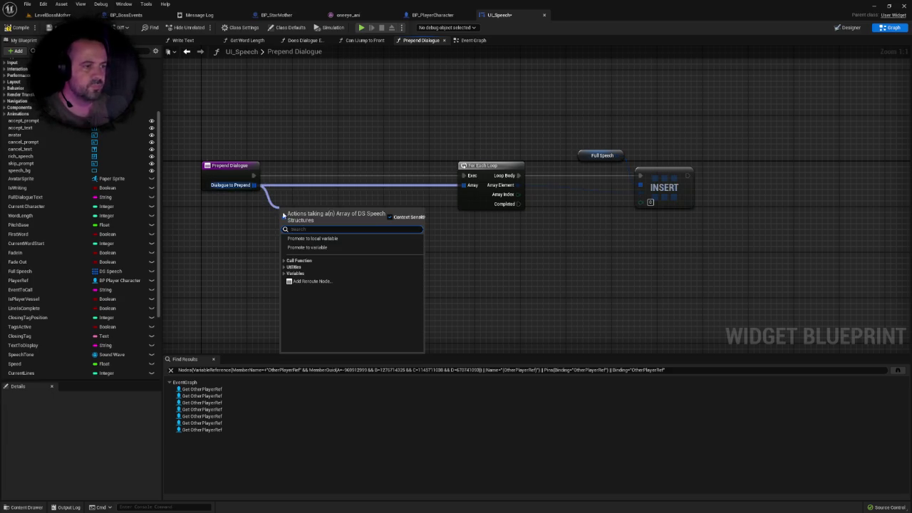
{"action": "left_click", "coordinate": [315, 238]}
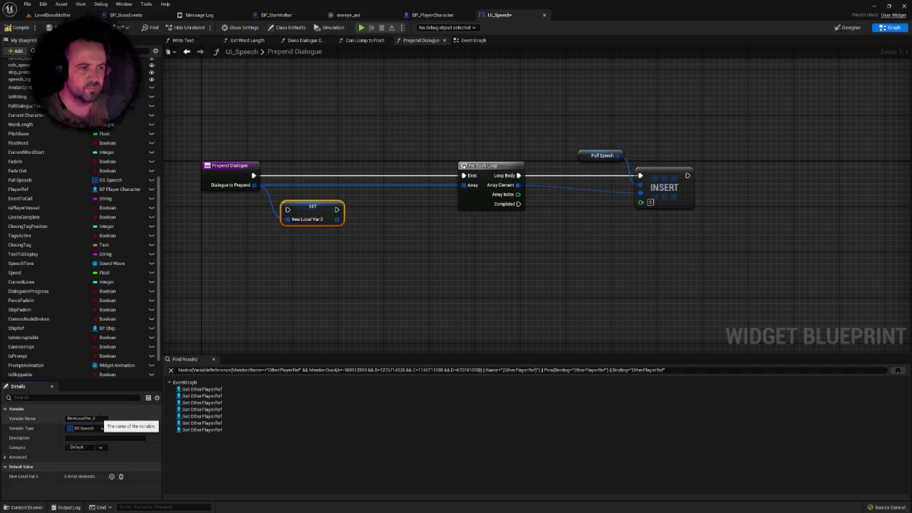
{"action": "double_click", "coordinate": [84, 419]}
{"action": "type", "text": "Dia"}
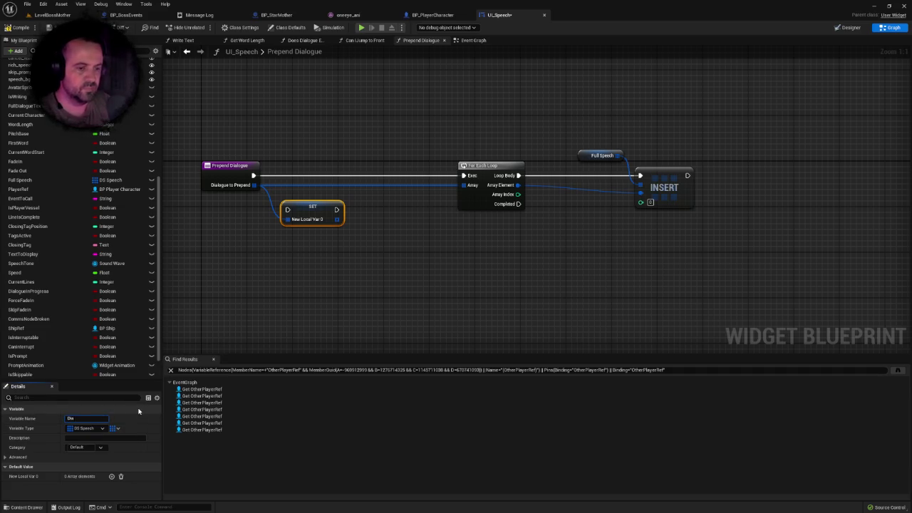
{"action": "type", "text": "logueToPrependLocal"}
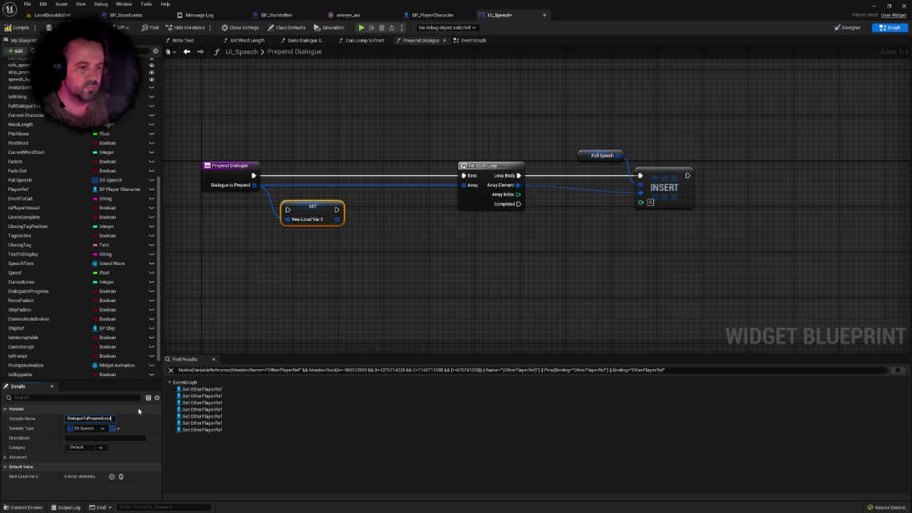
{"action": "key", "text": "Return"}
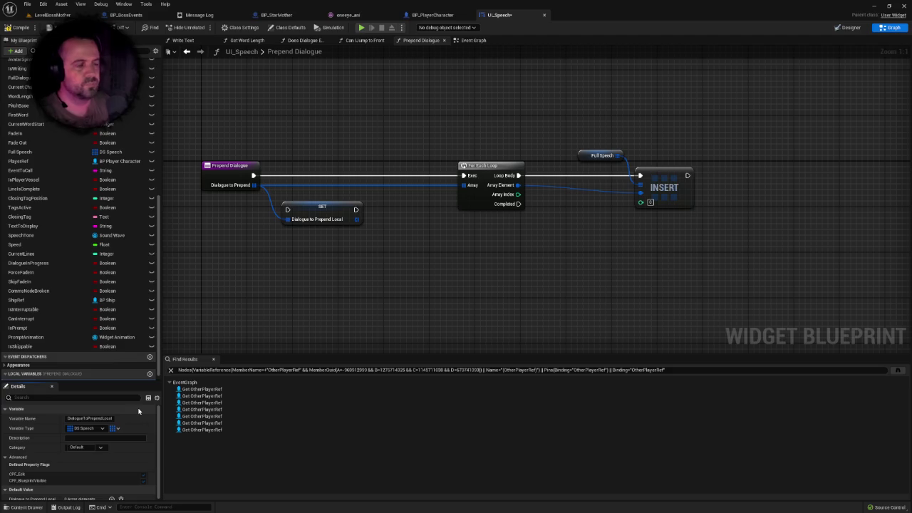
{"action": "right_click", "coordinate": [391, 254]}
{"action": "left_click", "coordinate": [373, 249]}
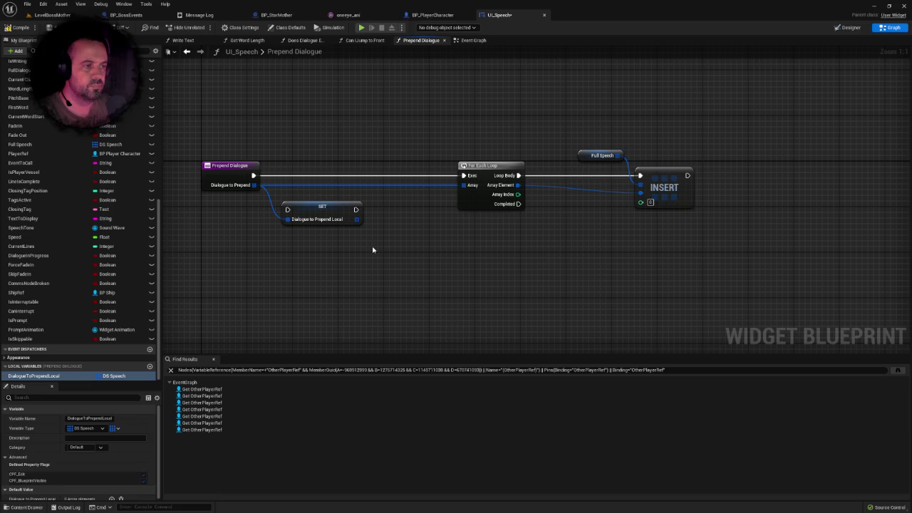
- Disconnect the loop's Array, shift the loop nodes 200 px right, and wire SET after Prepend Dialogue
{"action": "left_click_drag", "start_coordinate": [373, 249], "coordinate": [363, 250]}
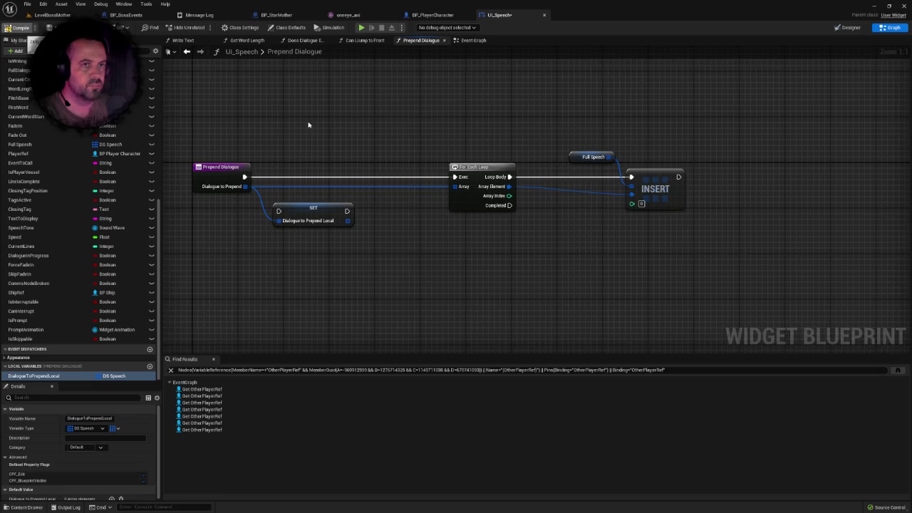
{"action": "mouse_move", "coordinate": [307, 125]}
{"action": "left_mouse_down"}
{"action": "mouse_move", "coordinate": [336, 122]}
{"action": "mouse_move", "coordinate": [330, 112]}
{"action": "left_mouse_up"}
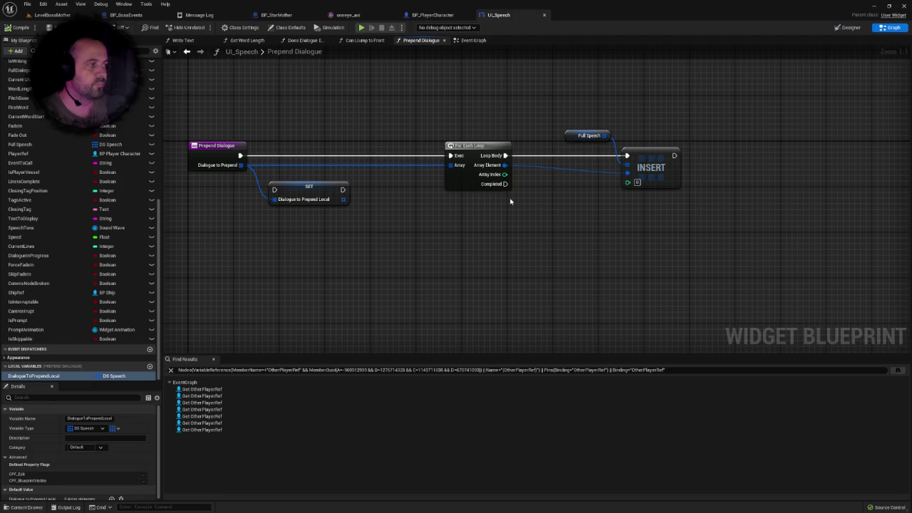
{"action": "left_click_drag", "start_coordinate": [507, 202], "coordinate": [470, 208]}
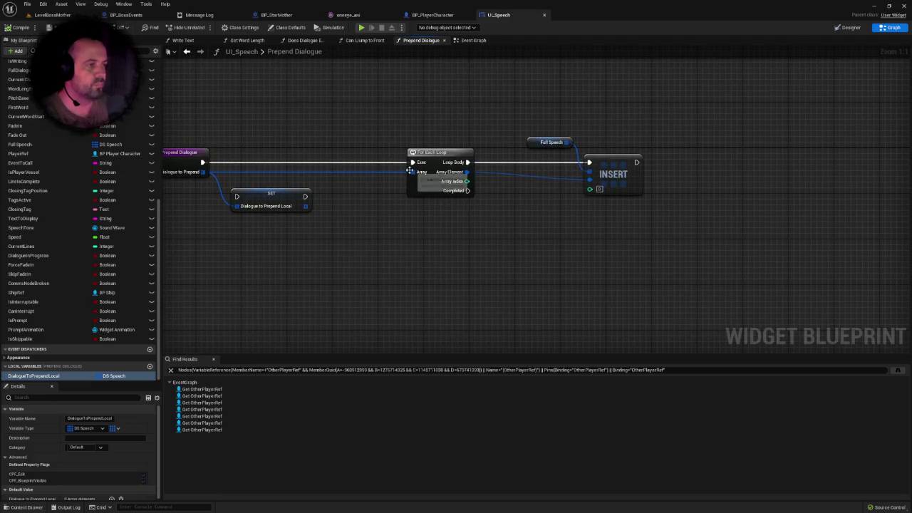
{"action": "right_click", "coordinate": [413, 173]}
{"action": "left_click", "coordinate": [439, 198]}
{"action": "left_click_drag", "start_coordinate": [406, 129], "coordinate": [661, 231]}
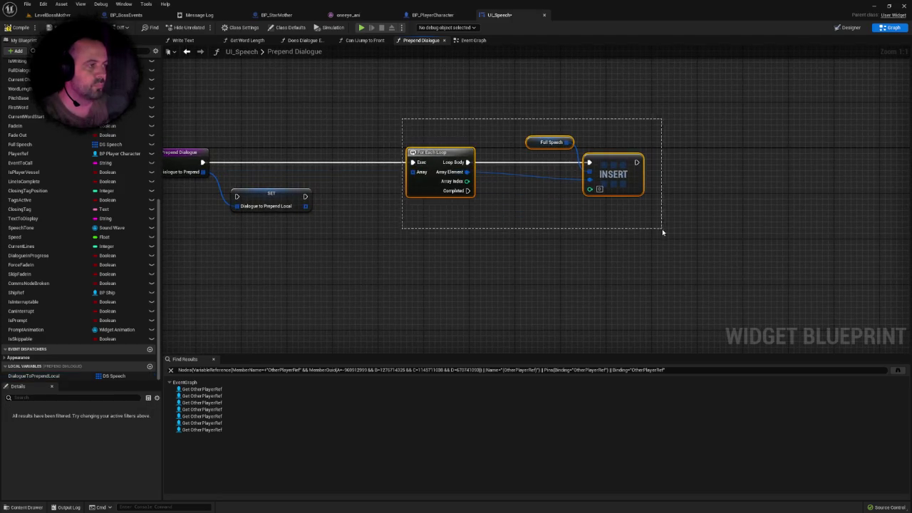
{"action": "left_click_drag", "start_coordinate": [435, 155], "coordinate": [578, 154]}
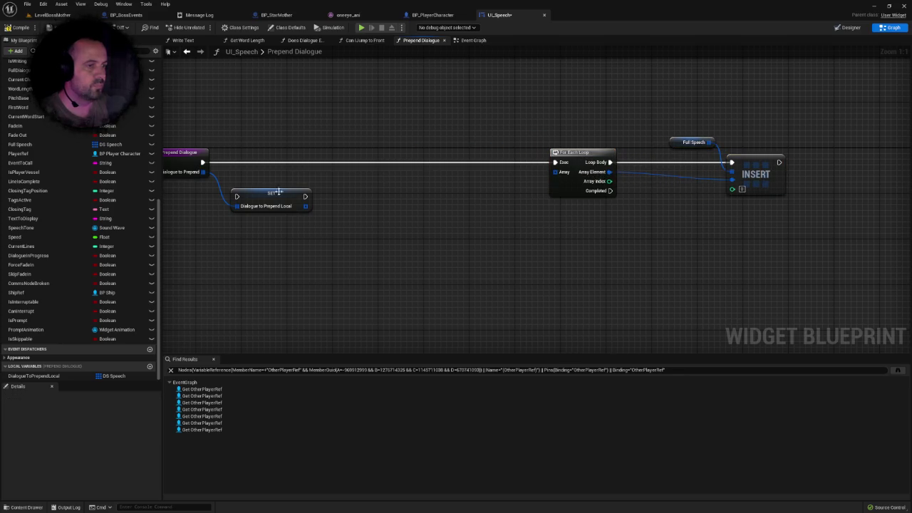
{"action": "left_click_drag", "start_coordinate": [270, 193], "coordinate": [283, 158]}
{"action": "left_click_drag", "start_coordinate": [203, 162], "coordinate": [247, 163]}
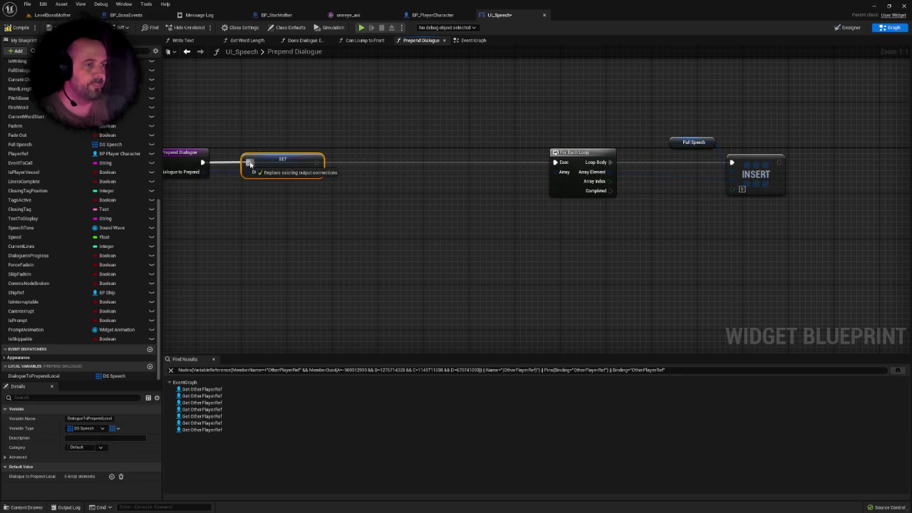
- Add a REVERSE node on the SET output and connect it to the For Each Loop
{"action": "left_click_drag", "start_coordinate": [316, 176], "coordinate": [358, 179]}
{"action": "type", "text": "rev"}
{"action": "left_click", "coordinate": [396, 224]}
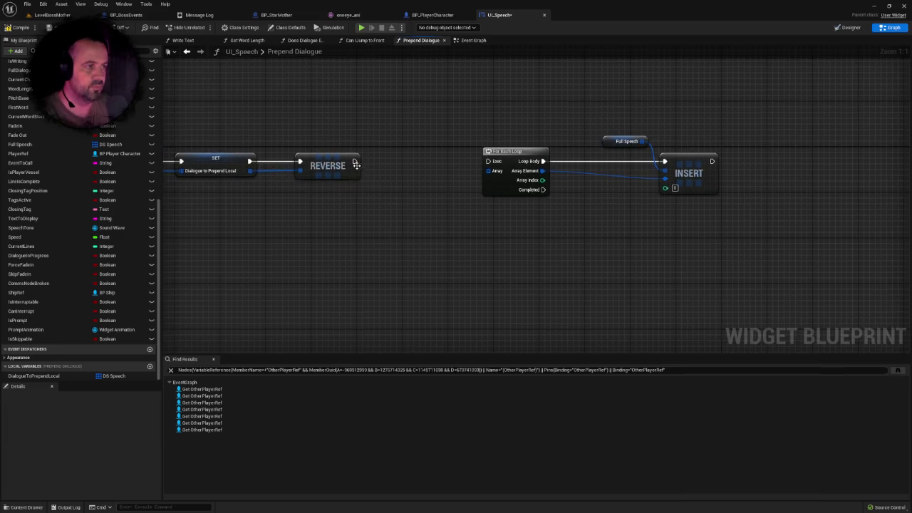
{"action": "left_click_drag", "start_coordinate": [355, 161], "coordinate": [488, 162]}
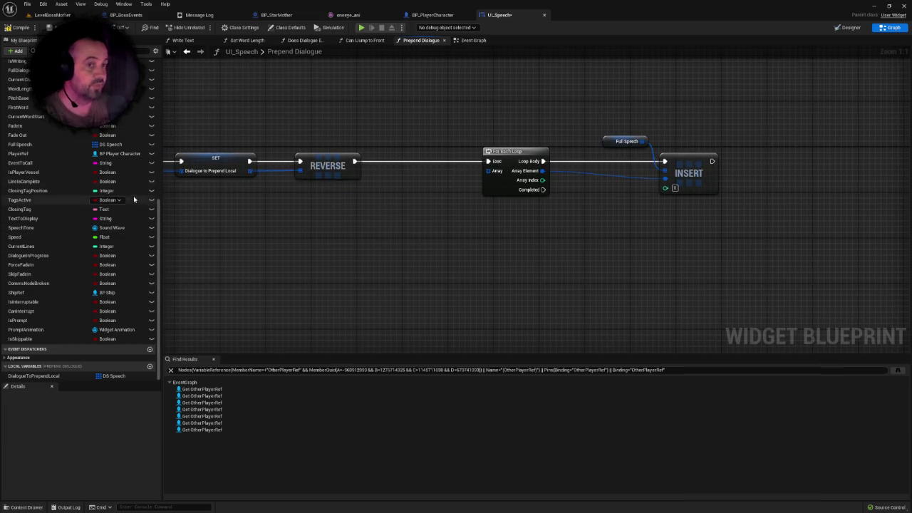
- Plug a Full Speech getter into the loop's Array input and nudge the loop nodes left
{"action": "mouse_move", "coordinate": [29, 144]}
{"action": "left_mouse_down"}
{"action": "mouse_move", "coordinate": [275, 212]}
{"action": "mouse_move", "coordinate": [406, 210]}
{"action": "mouse_move", "coordinate": [496, 172]}
{"action": "left_mouse_up"}
{"action": "left_click", "coordinate": [431, 217]}
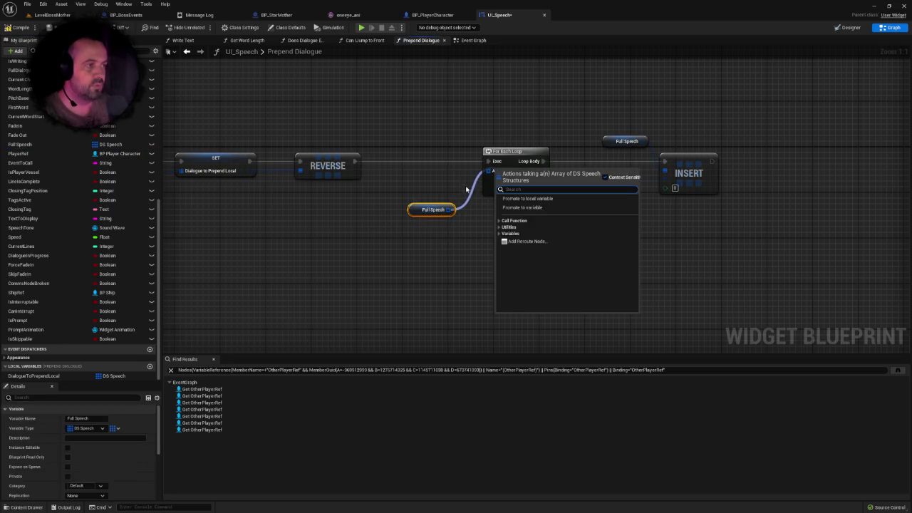
{"action": "left_click", "coordinate": [450, 213]}
{"action": "left_click_drag", "start_coordinate": [450, 209], "coordinate": [487, 171]}
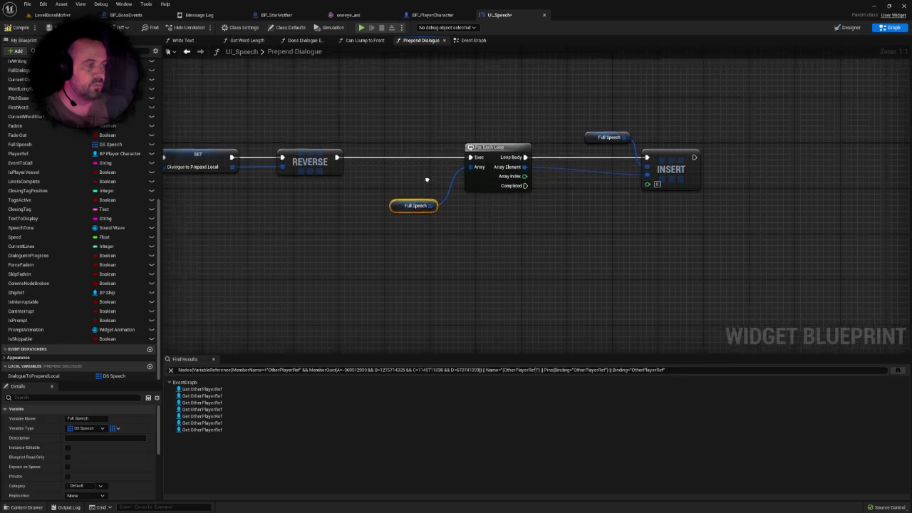
{"action": "scroll", "coordinate": [403, 190], "scroll_direction": "down", "scroll_amount": 2}
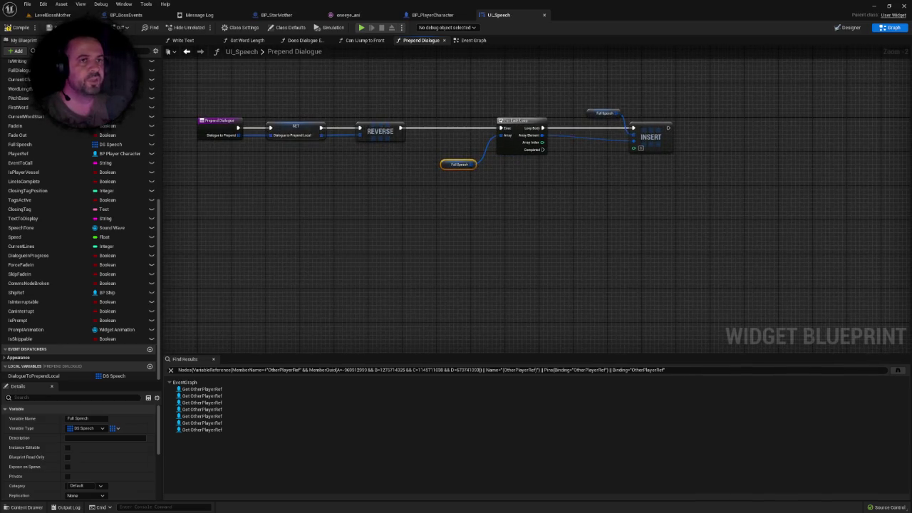
{"action": "left_click_drag", "start_coordinate": [373, 175], "coordinate": [353, 228]}
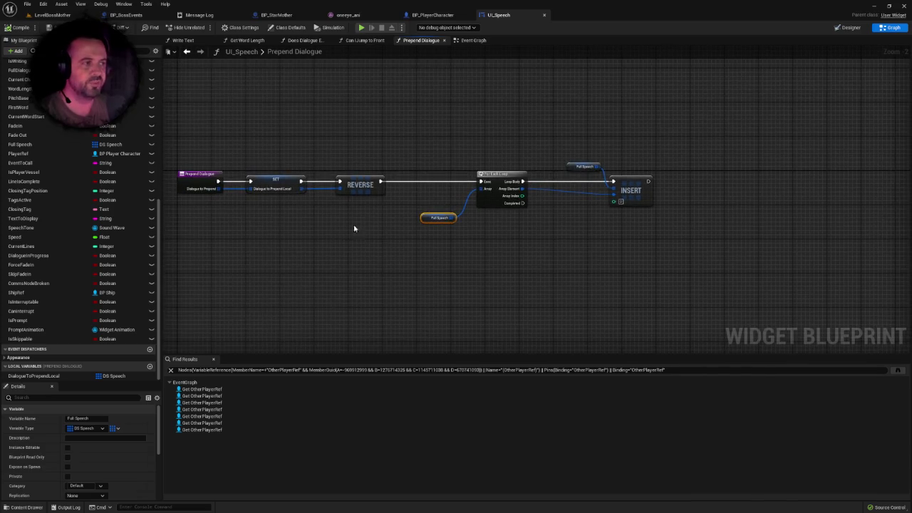
{"action": "mouse_move", "coordinate": [413, 139]}
{"action": "left_mouse_down"}
{"action": "mouse_move", "coordinate": [596, 236]}
{"action": "mouse_move", "coordinate": [655, 248]}
{"action": "left_mouse_up"}
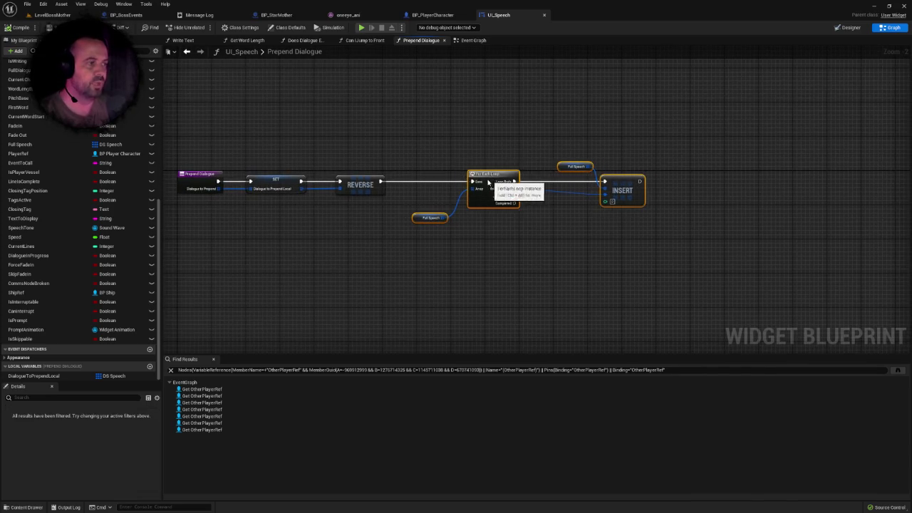